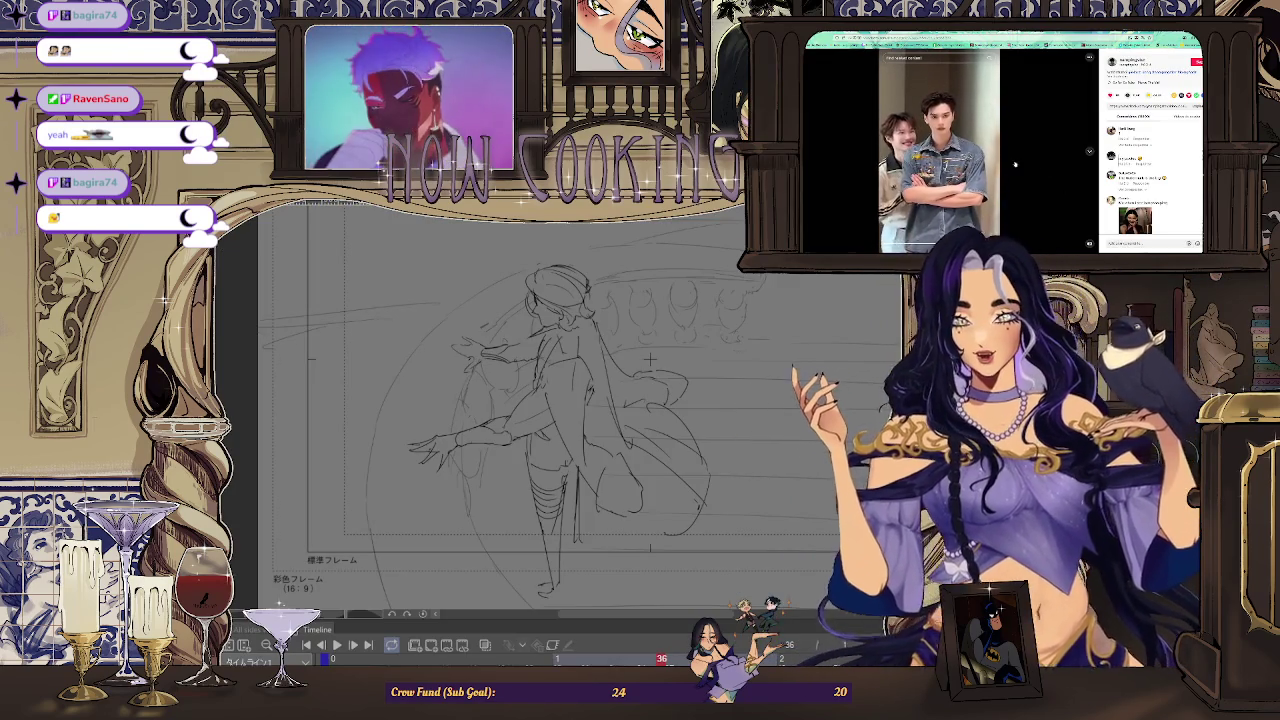
Pause the current TikTok clip, skip to the next video, and switch to the TikTok browser window.
key(space)
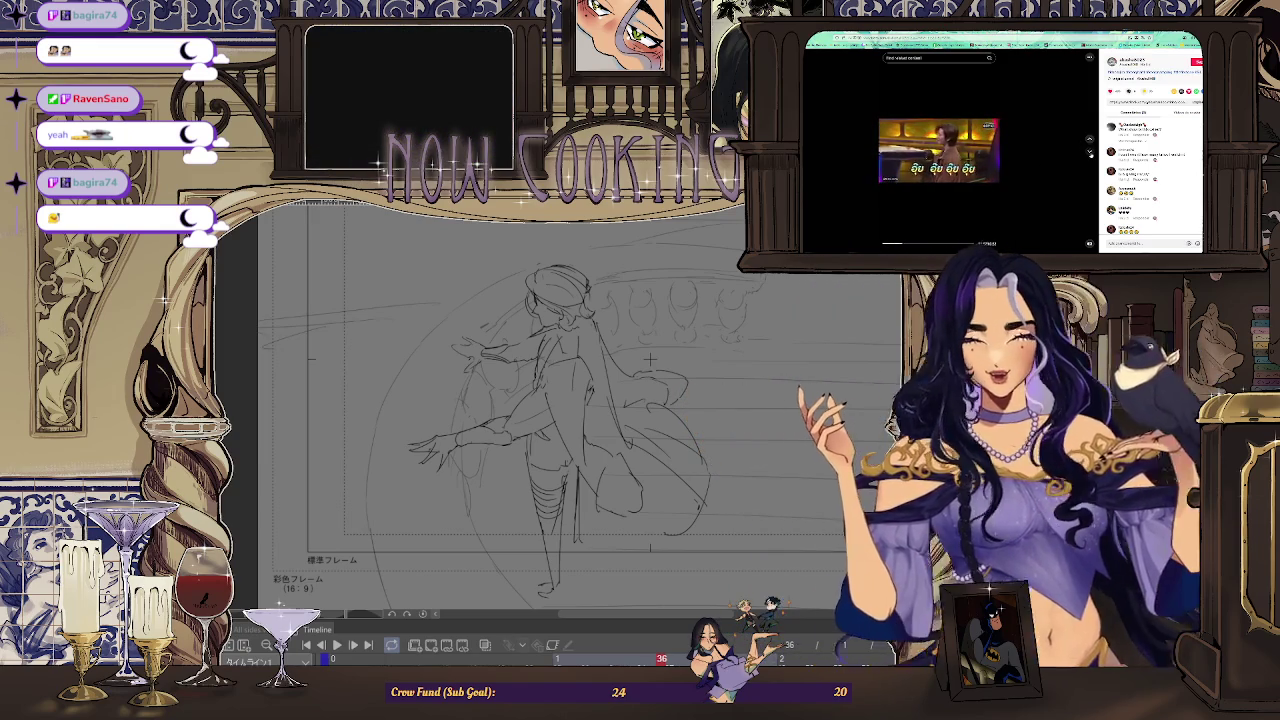
click(1089, 152)
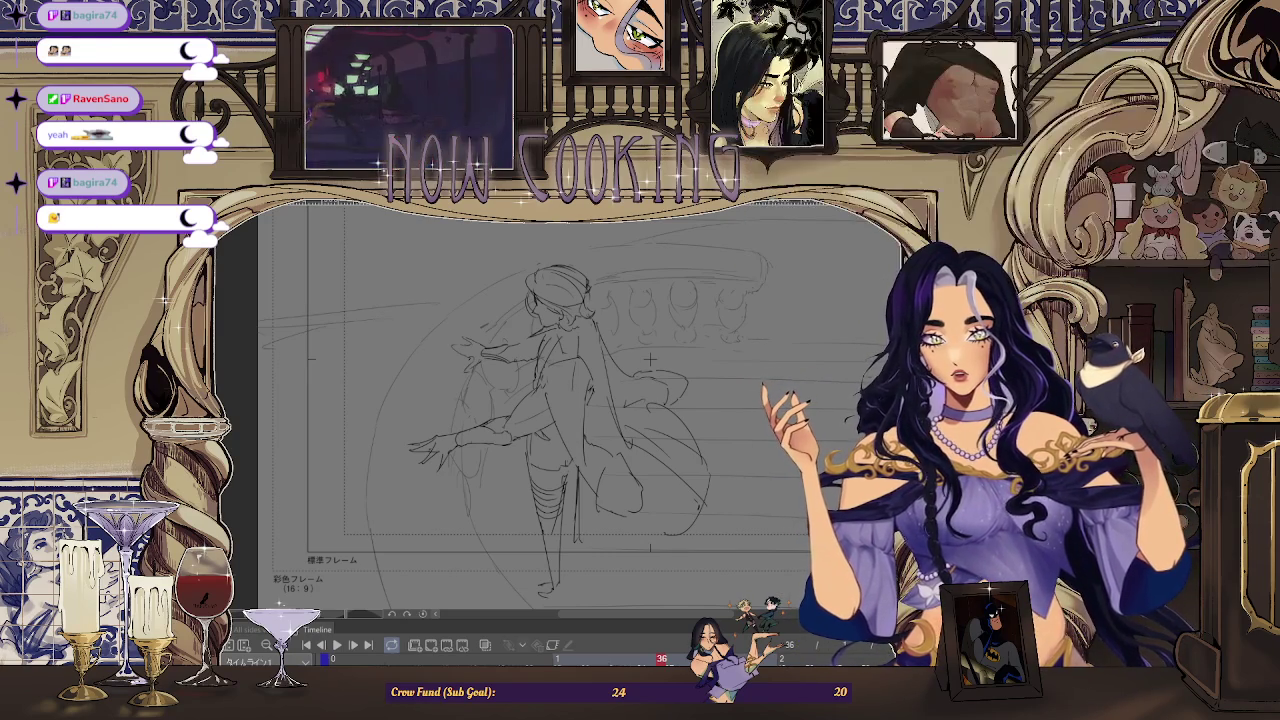
key(alt+Tab)
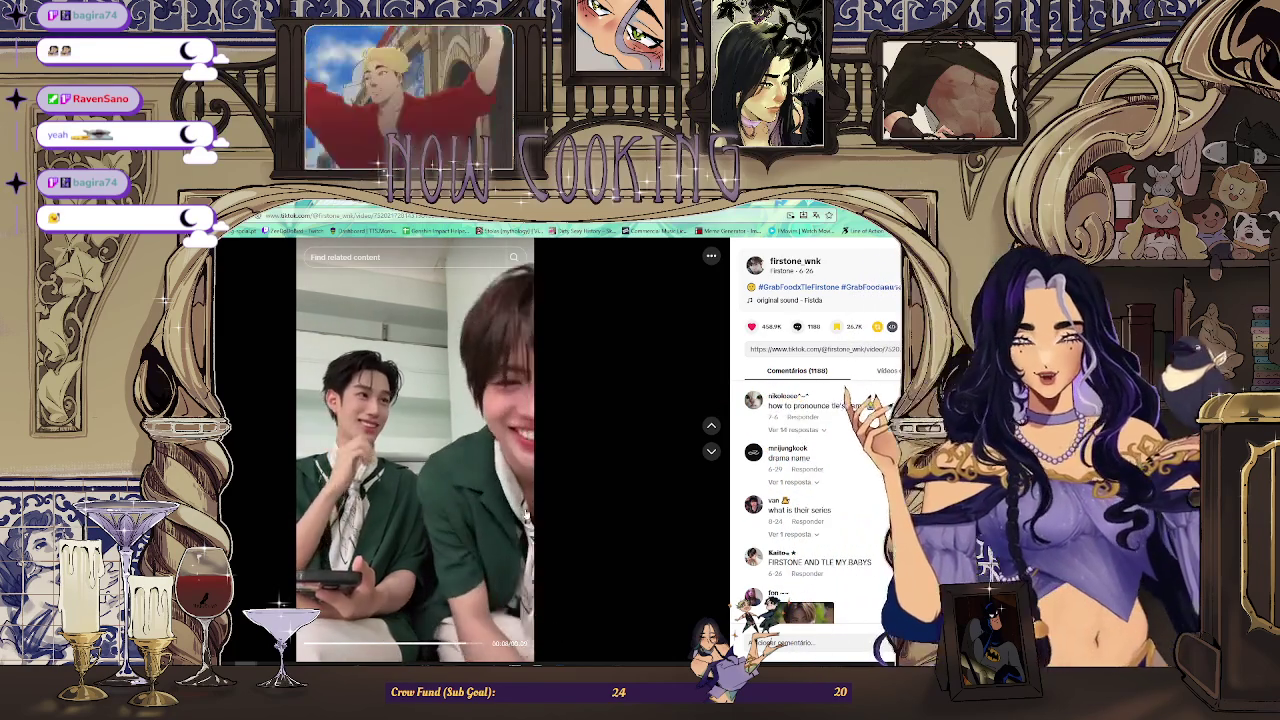
Skip forward several TikTok videos to the suited-men 'wise men say' clip.
scroll(430, 497, down, 1)
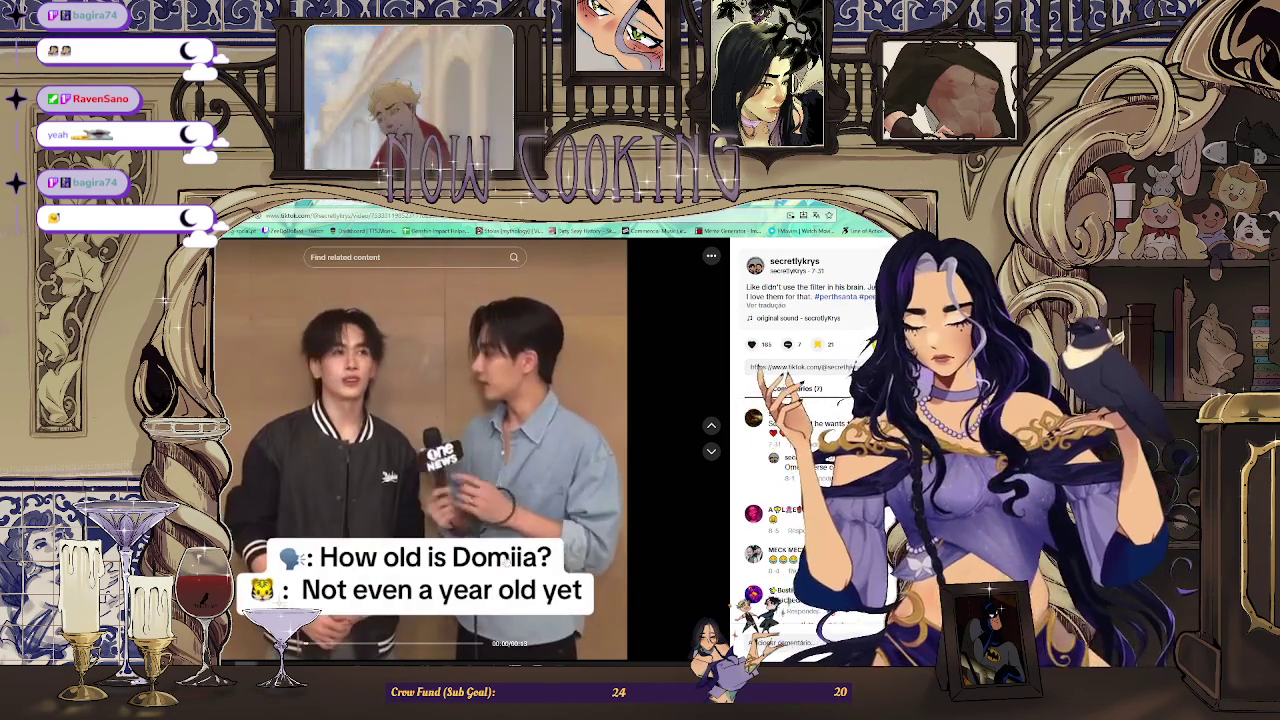
scroll(519, 533, down, 1)
scroll(519, 533, down, 1)
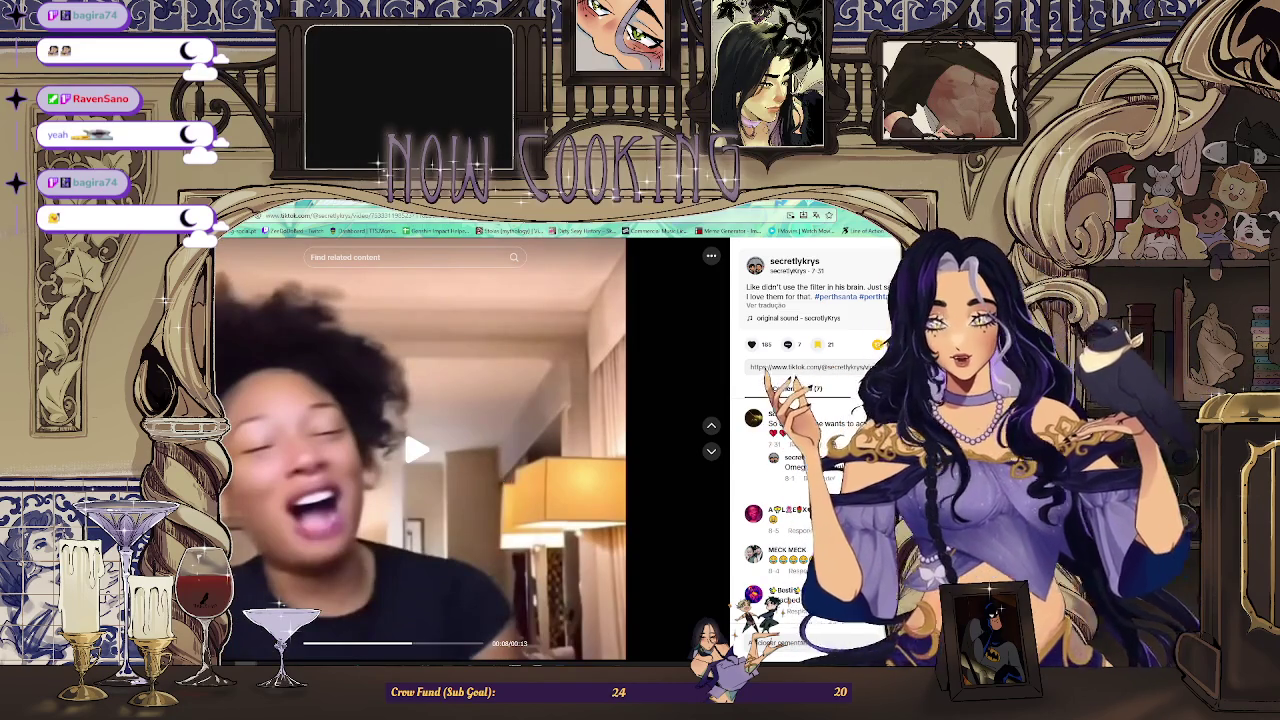
click(712, 455)
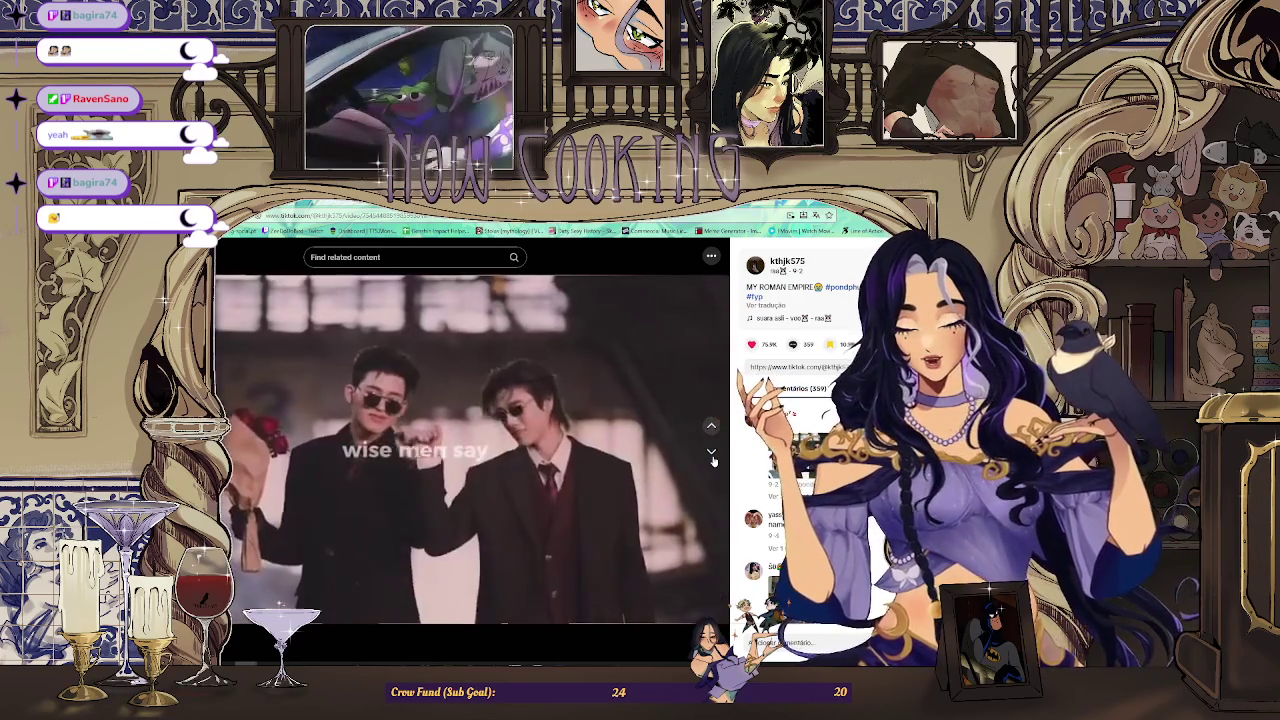
Advance two TikTok videos to the concert clip with sunflowers and a microphone.
click(712, 454)
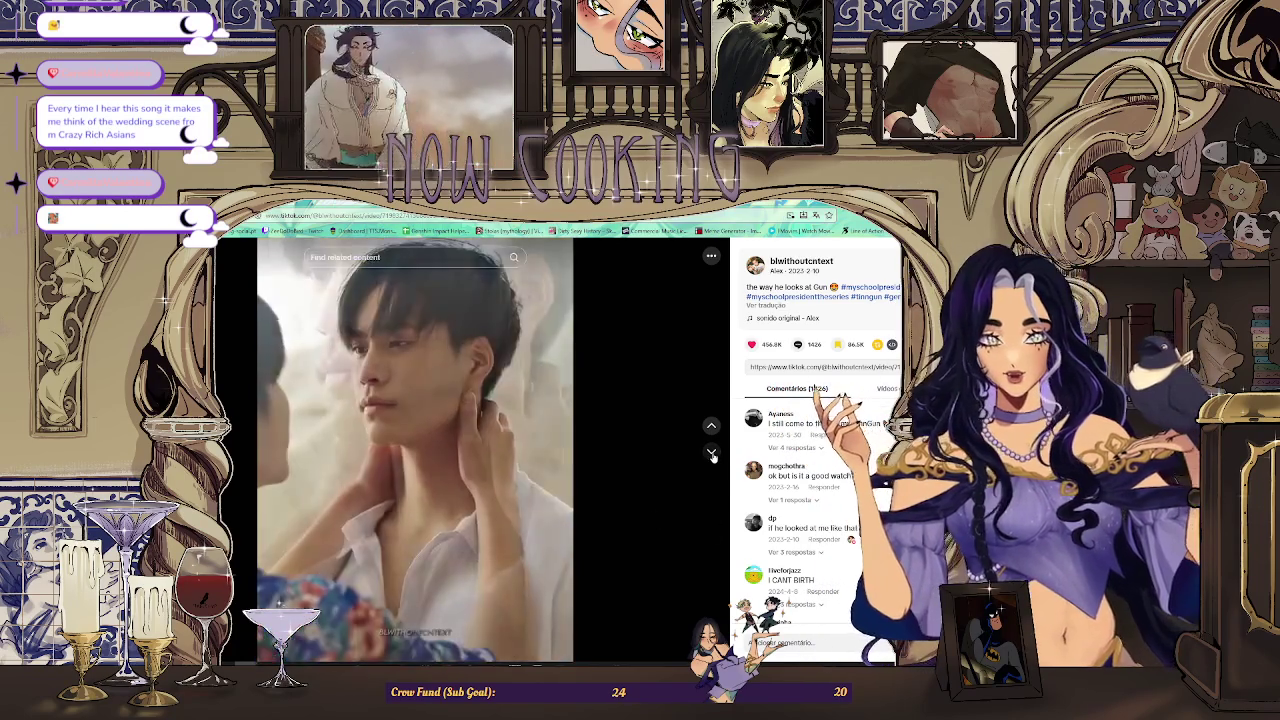
click(712, 453)
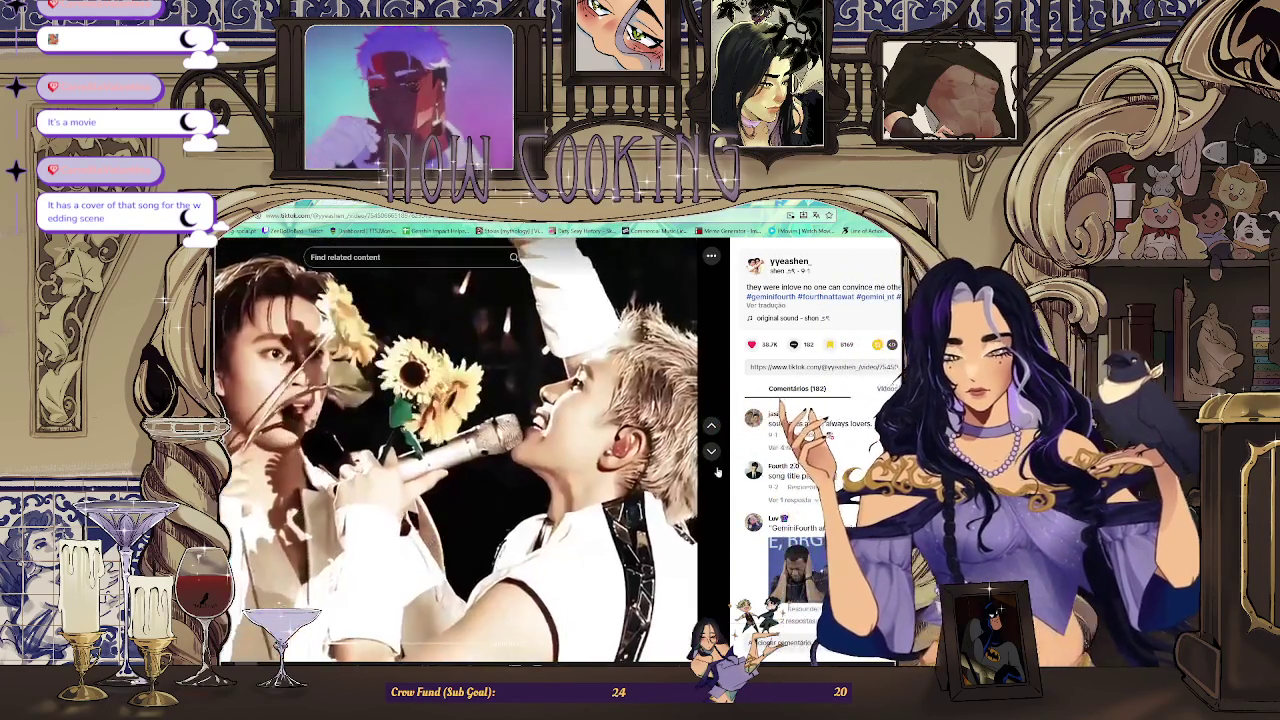
Move through the next few TikTok videos to the smiling man eating, subtitled 'Of course not'.
scroll(716, 471, down, 2)
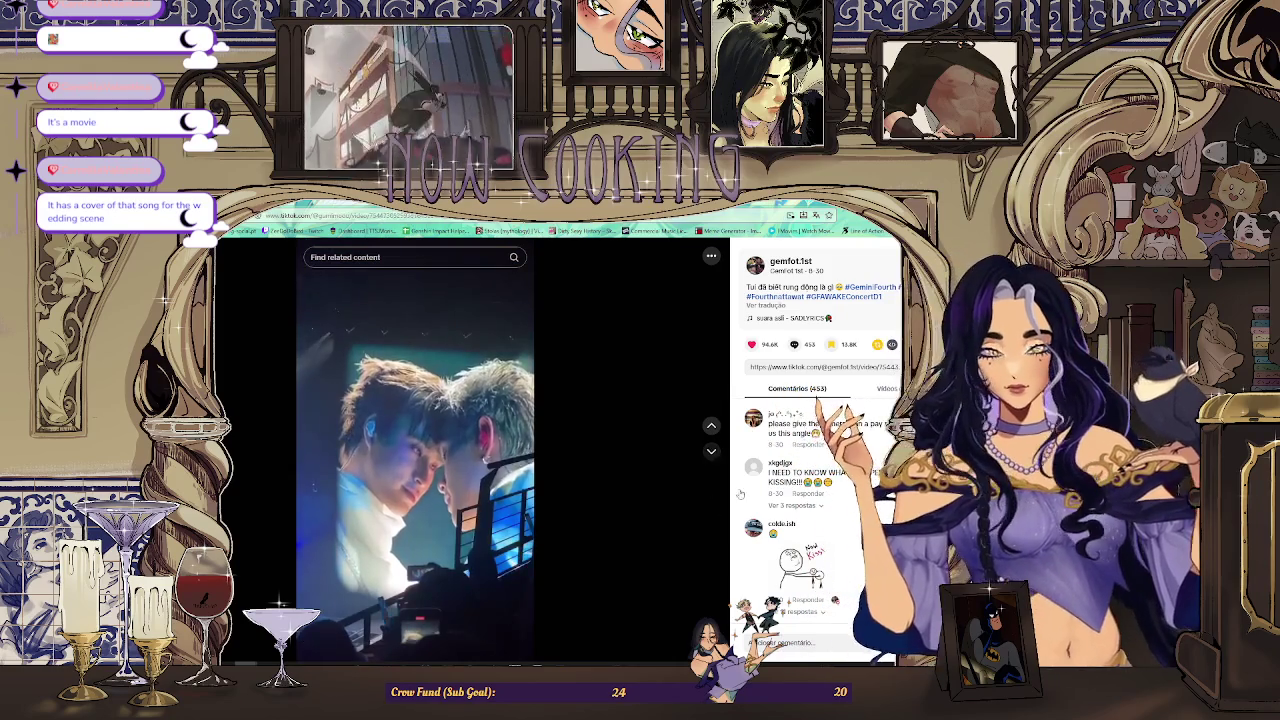
click(711, 451)
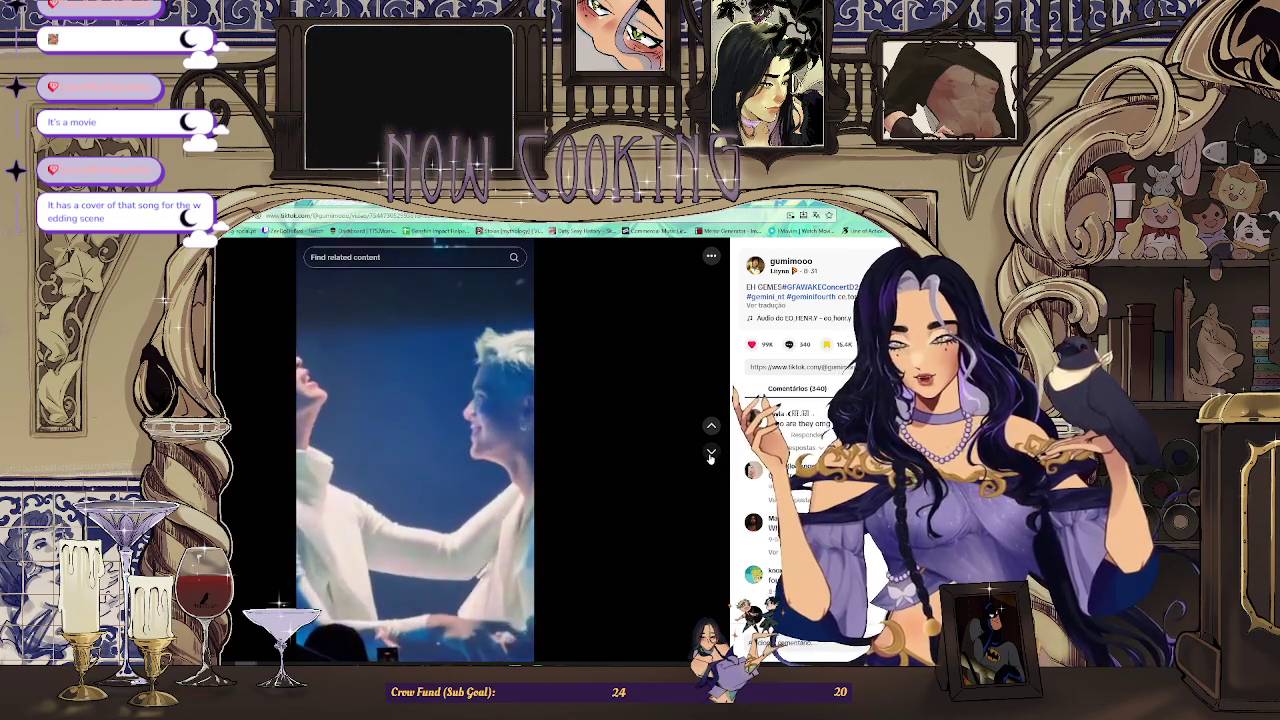
click(710, 455)
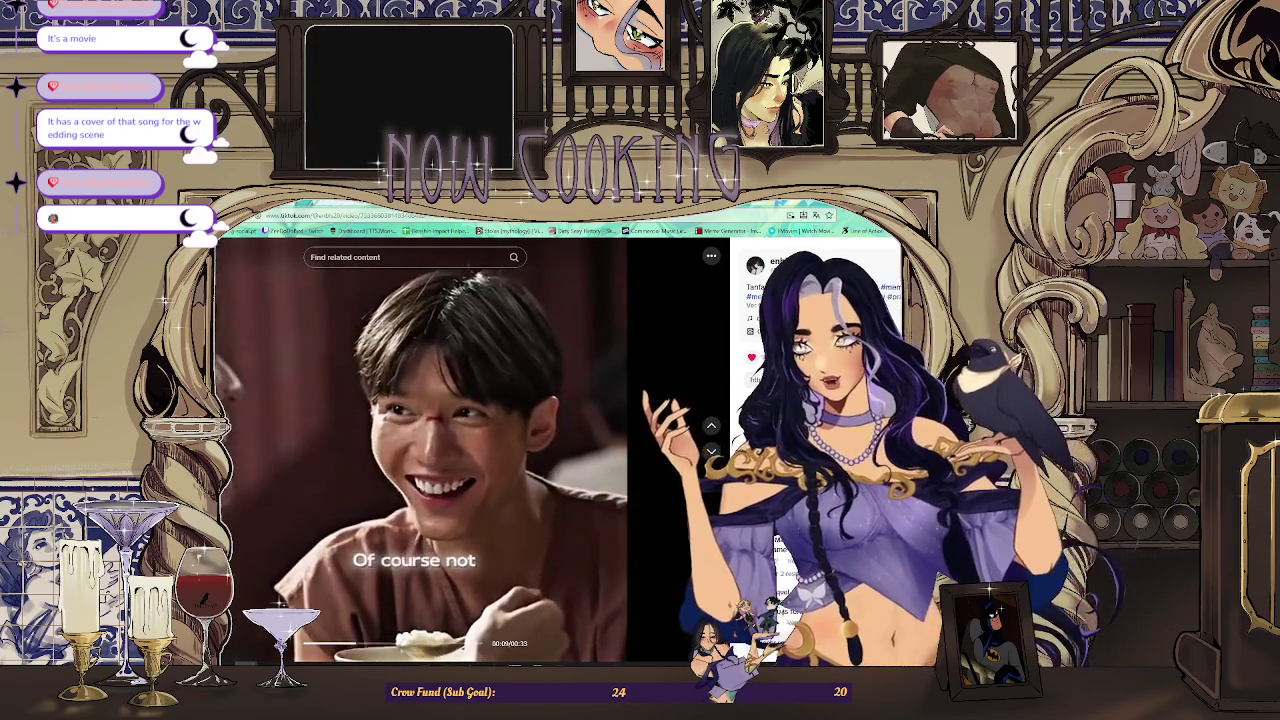
scroll(688, 465, down, 1)
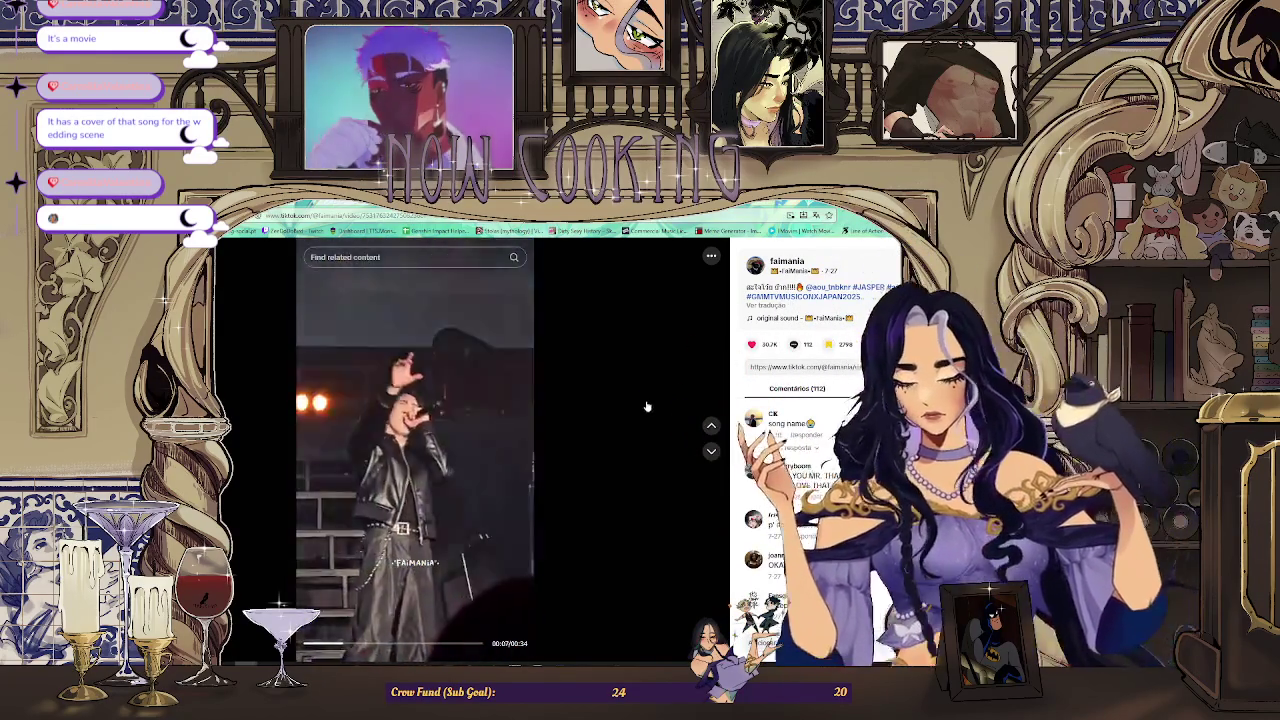
Advance to the red-jacket clip, pause it, and return to the Clip Studio Paint canvas.
click(713, 453)
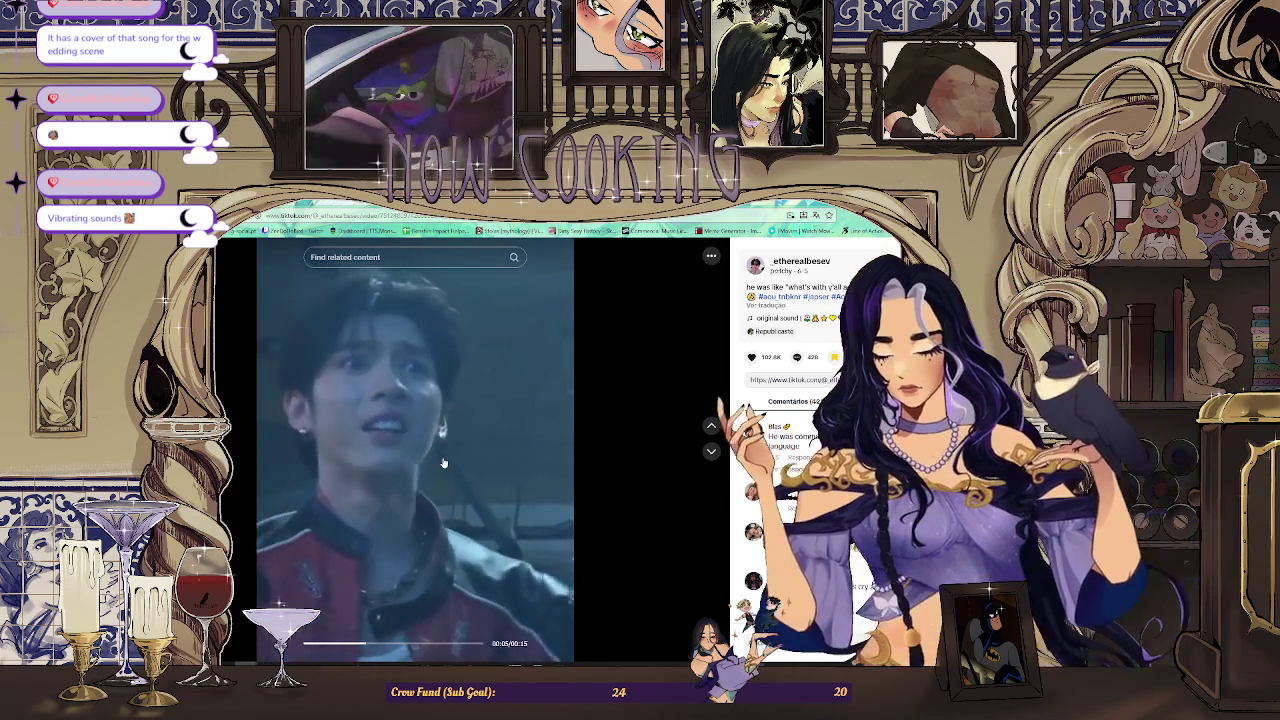
click(268, 377)
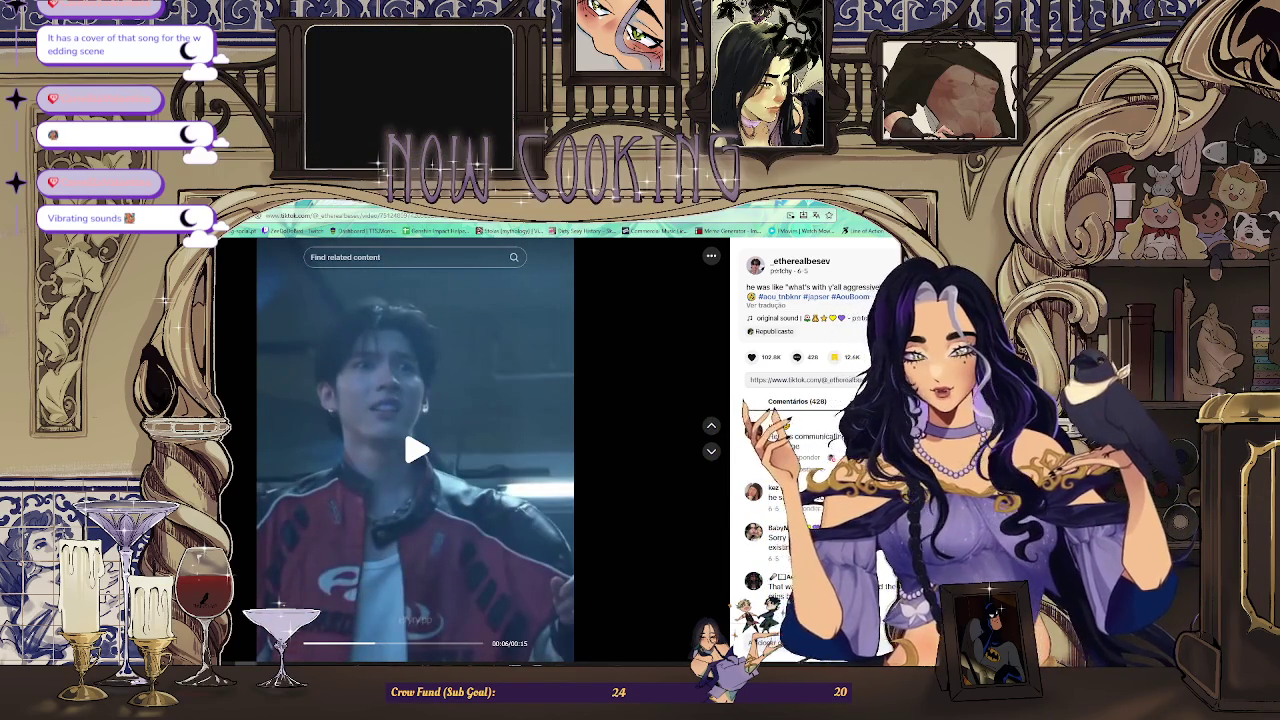
key(alt+Tab)
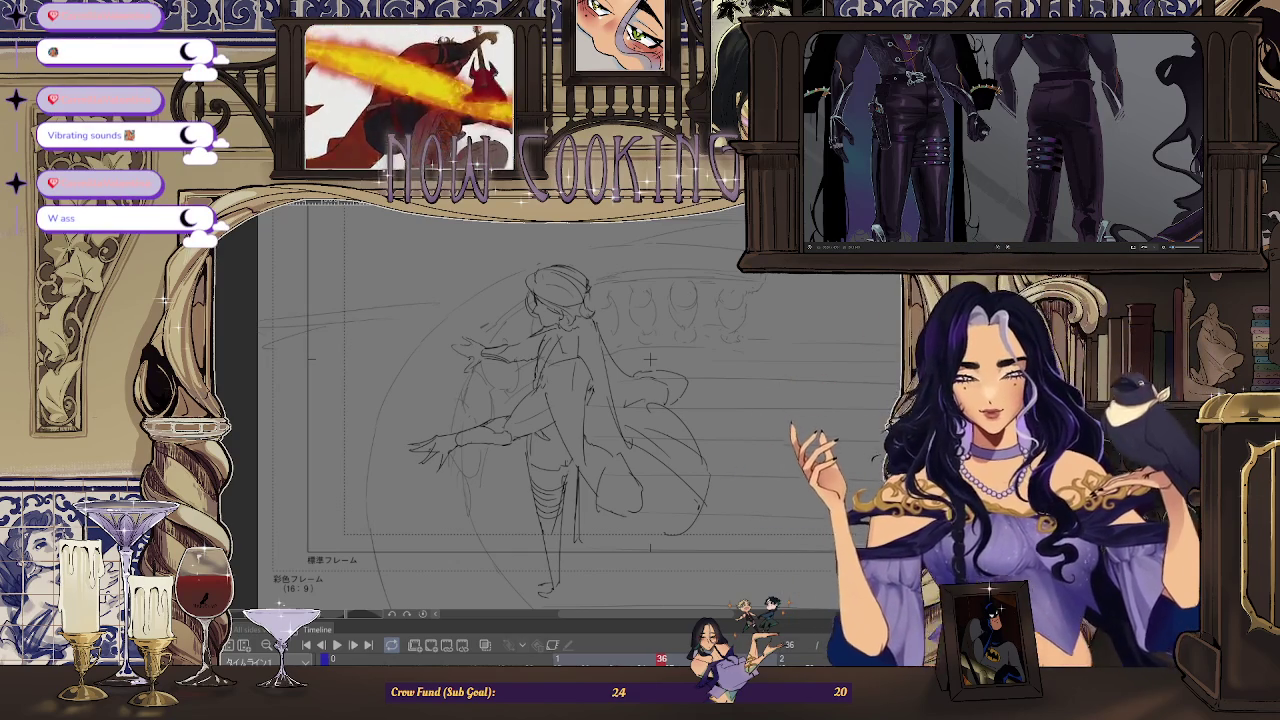
Mirror the canvas horizontally and zoom in on the outstretched arm.
scroll(650, 358, up, 3)
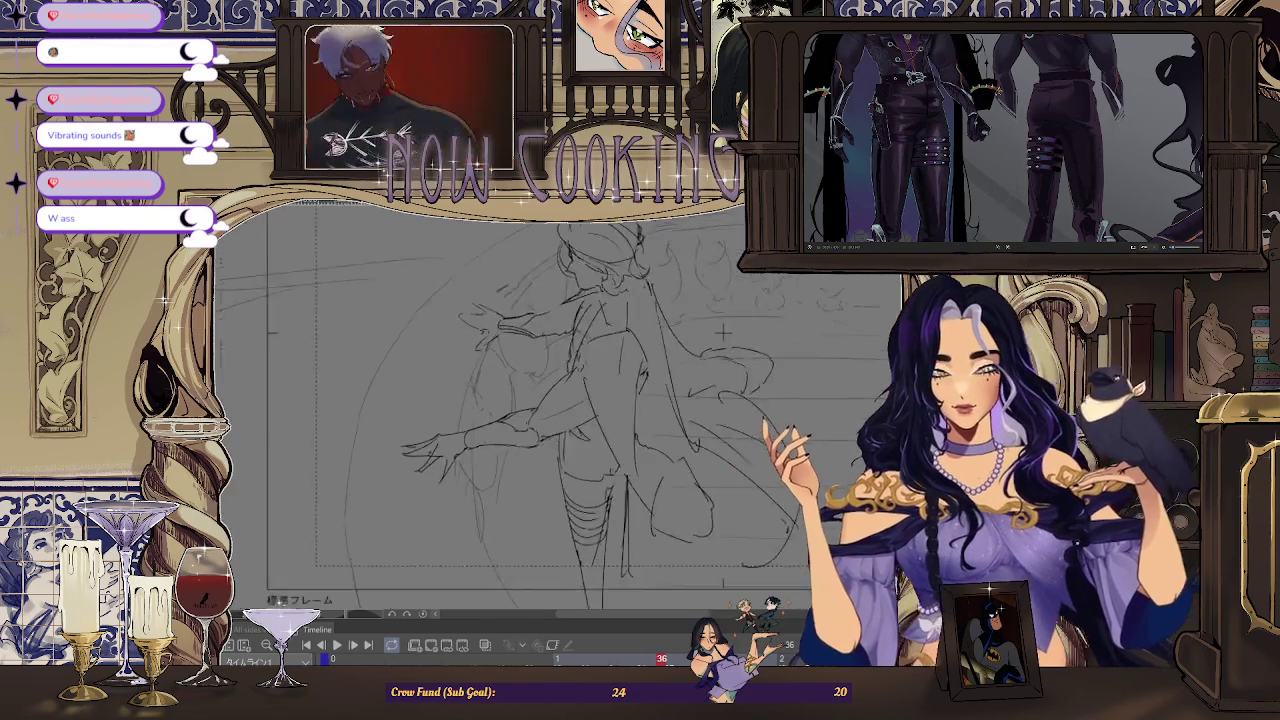
scroll(650, 358, up, 2)
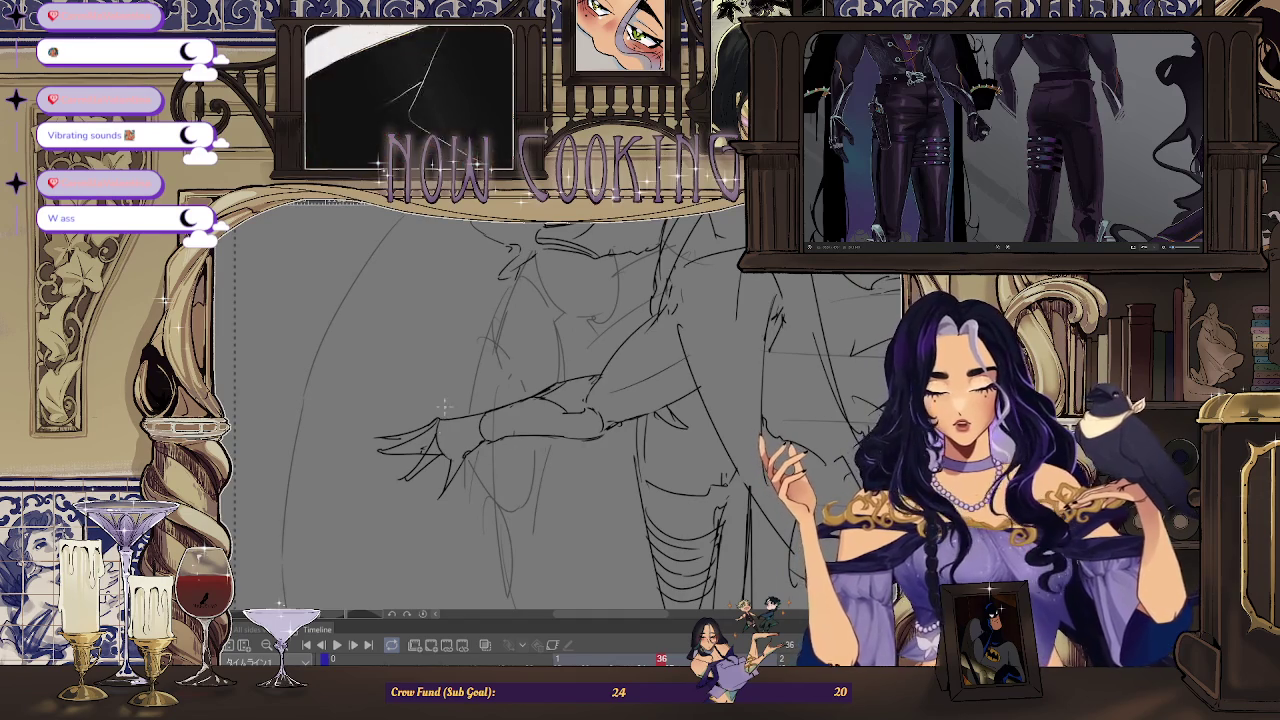
scroll(826, 285, down, 1)
key(h)
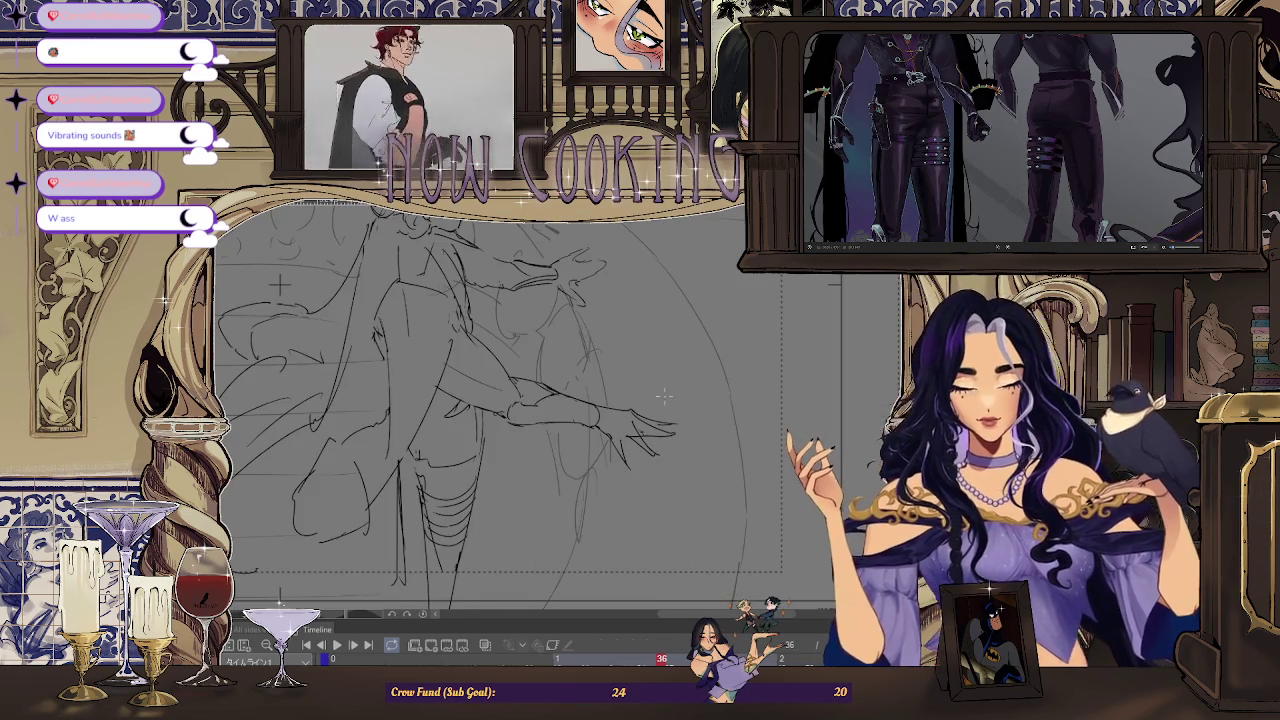
scroll(600, 400, up, 1)
scroll(570, 410, up, 1)
scroll(545, 415, up, 1)
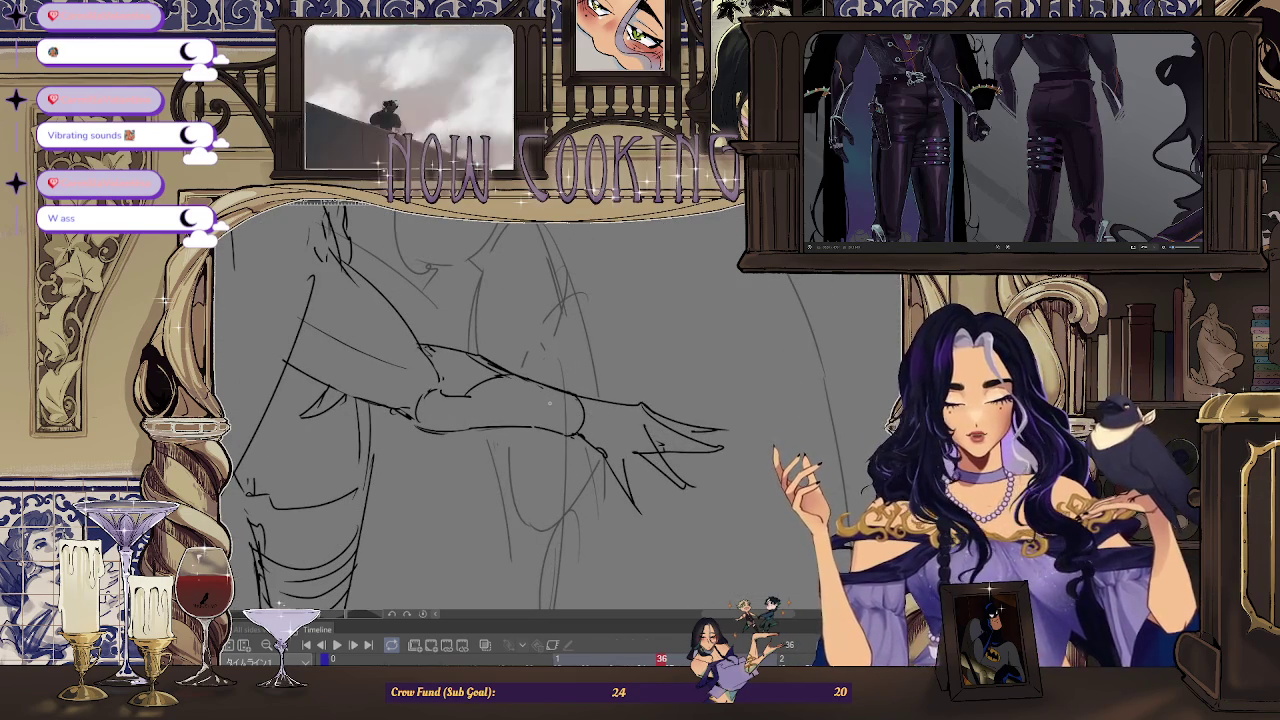
scroll(621, 336, down, 1)
scroll(621, 380, up, 1)
Rotate the view so the arm points down, then tilt and reset it while zooming around the hand.
key(^)
key(^)
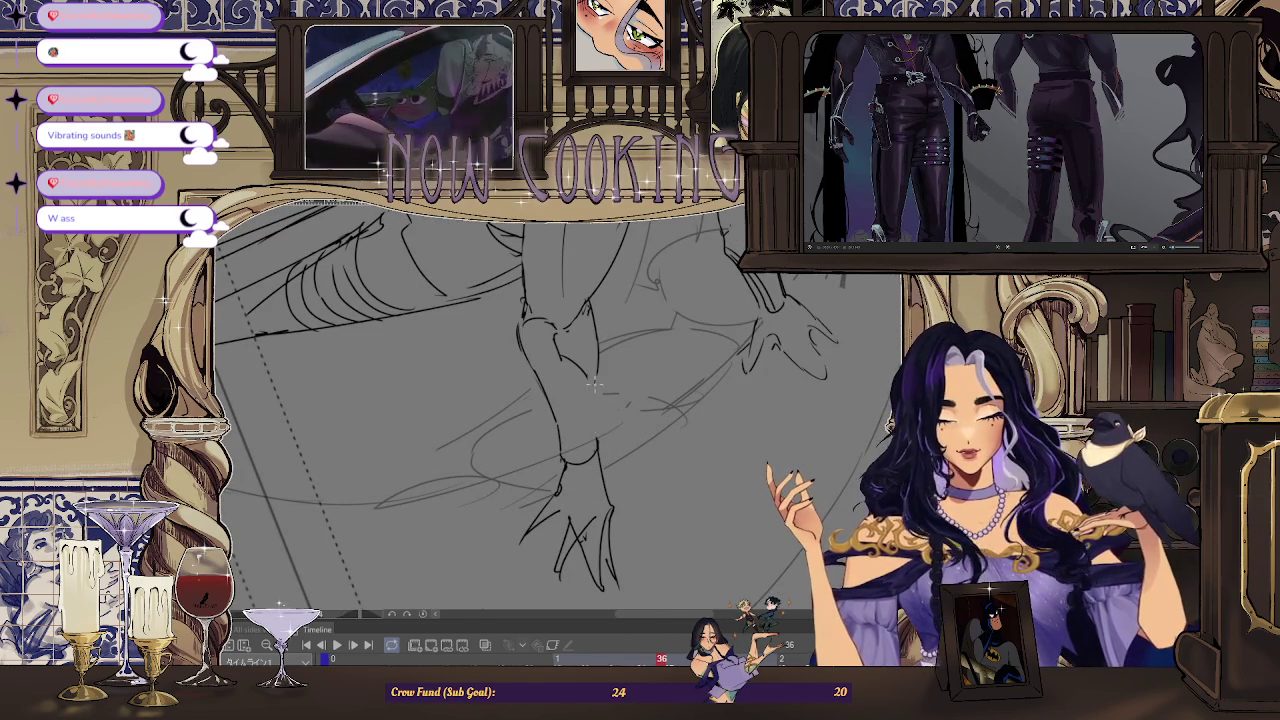
scroll(578, 368, up, 1)
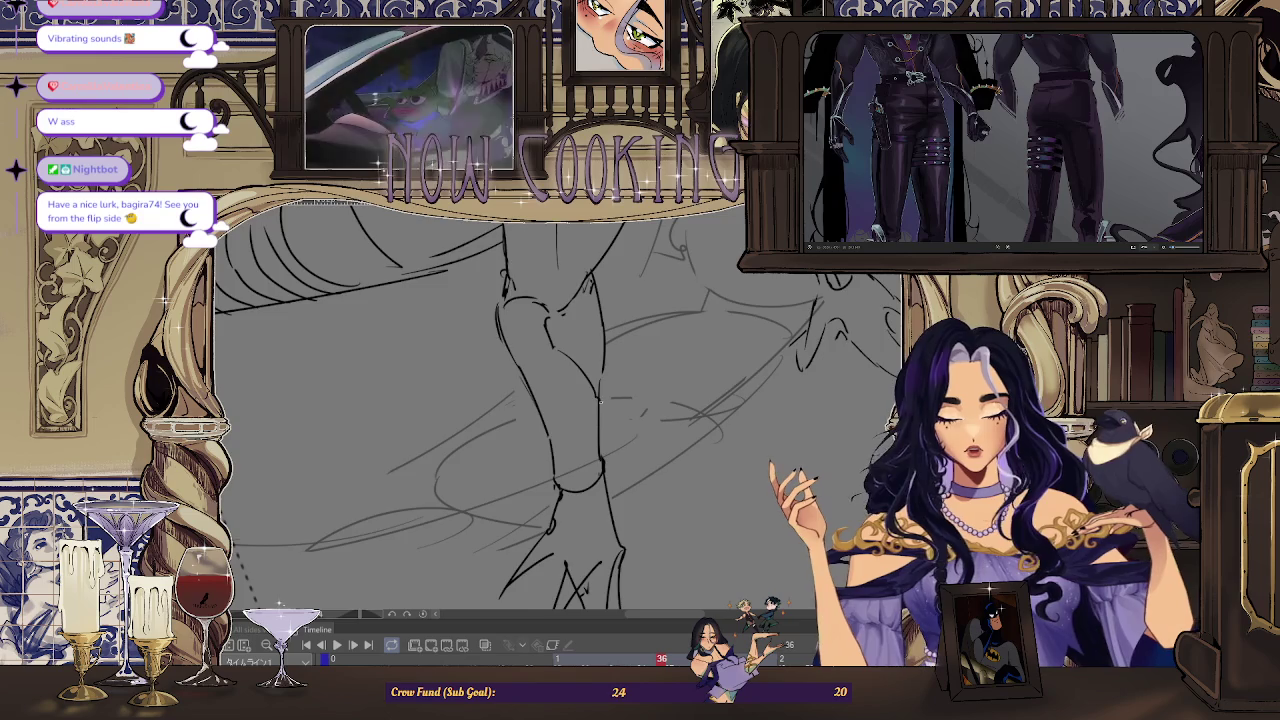
key(ctrl+0)
key(^)
key(^)
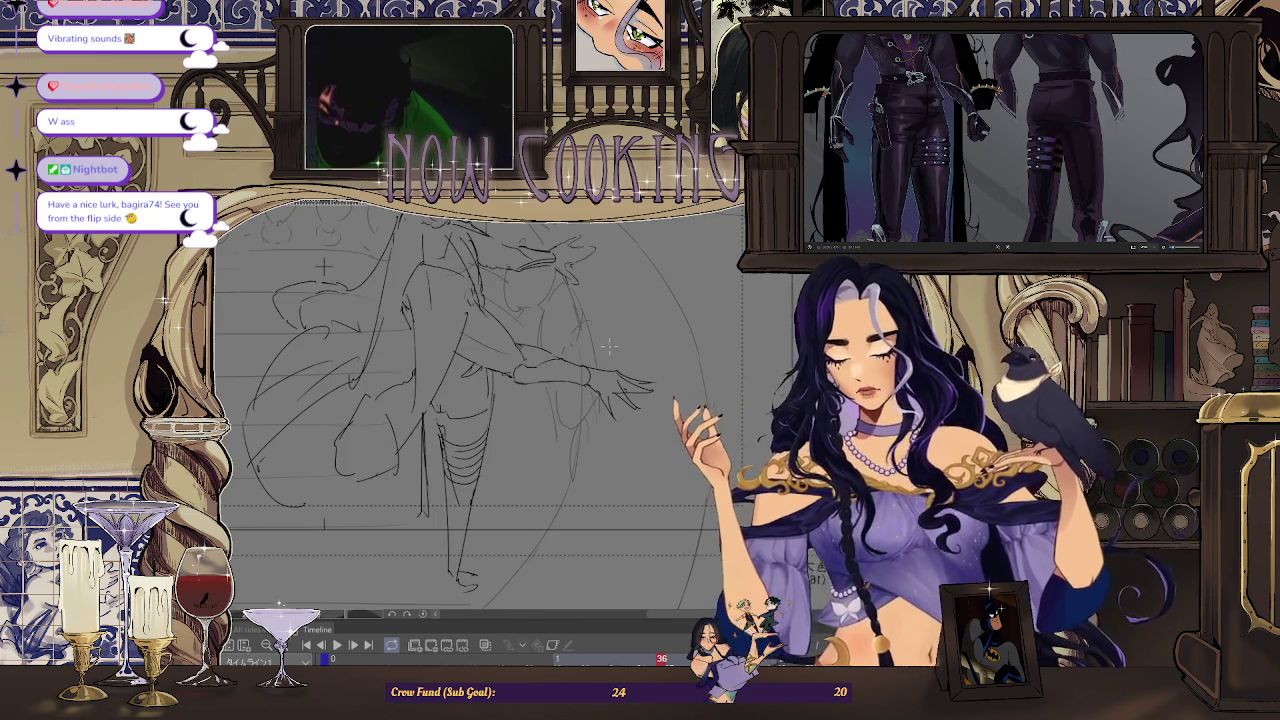
scroll(582, 392, up, 1)
scroll(582, 392, up, 2)
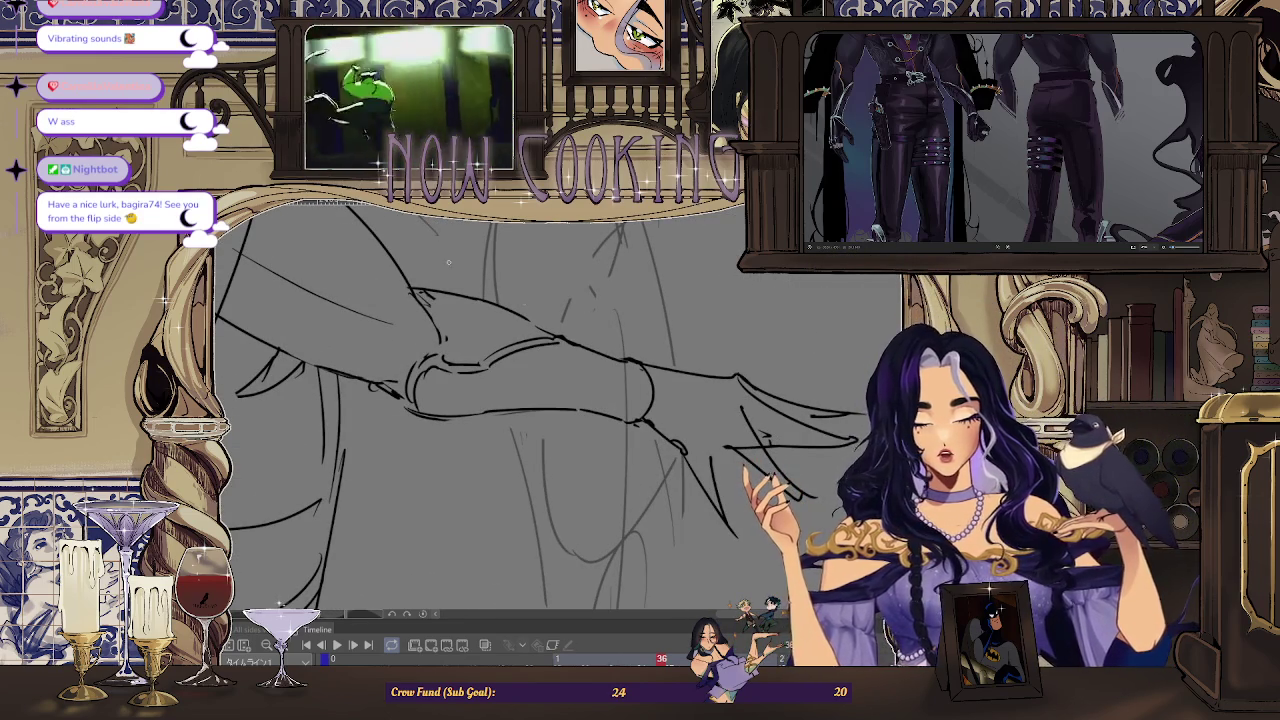
scroll(550, 385, down, 3)
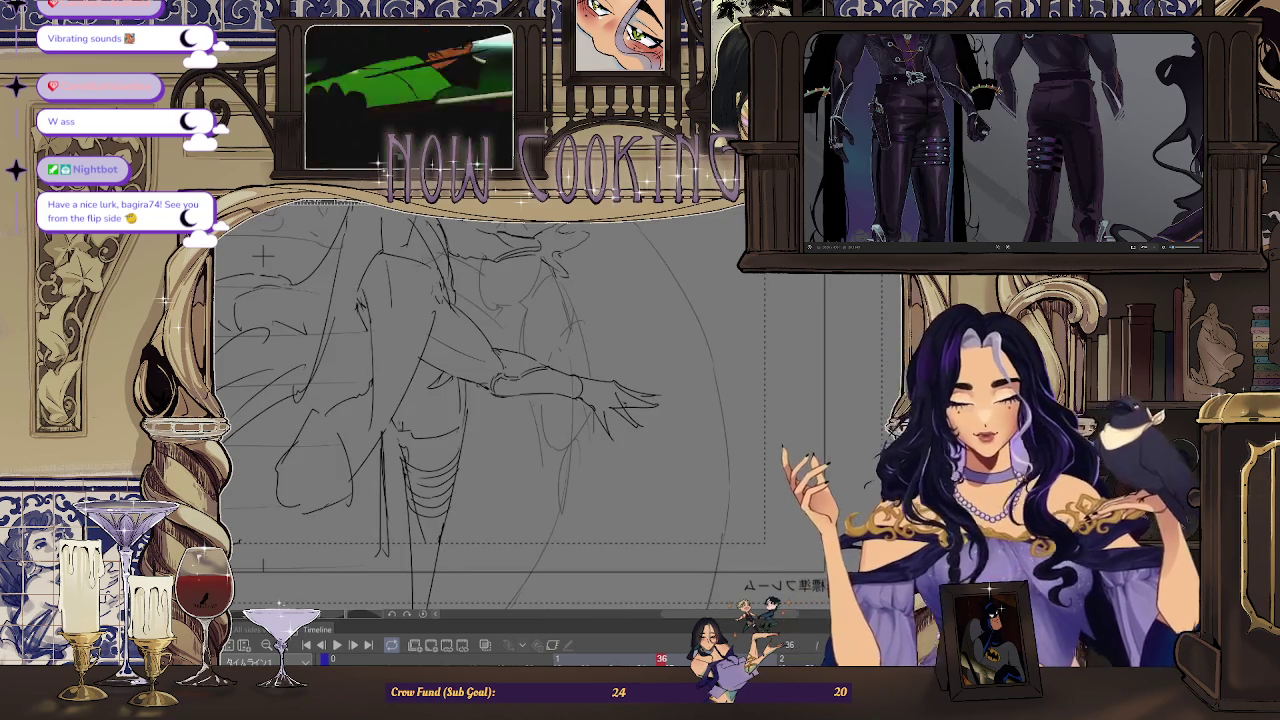
scroll(520, 400, up, 2)
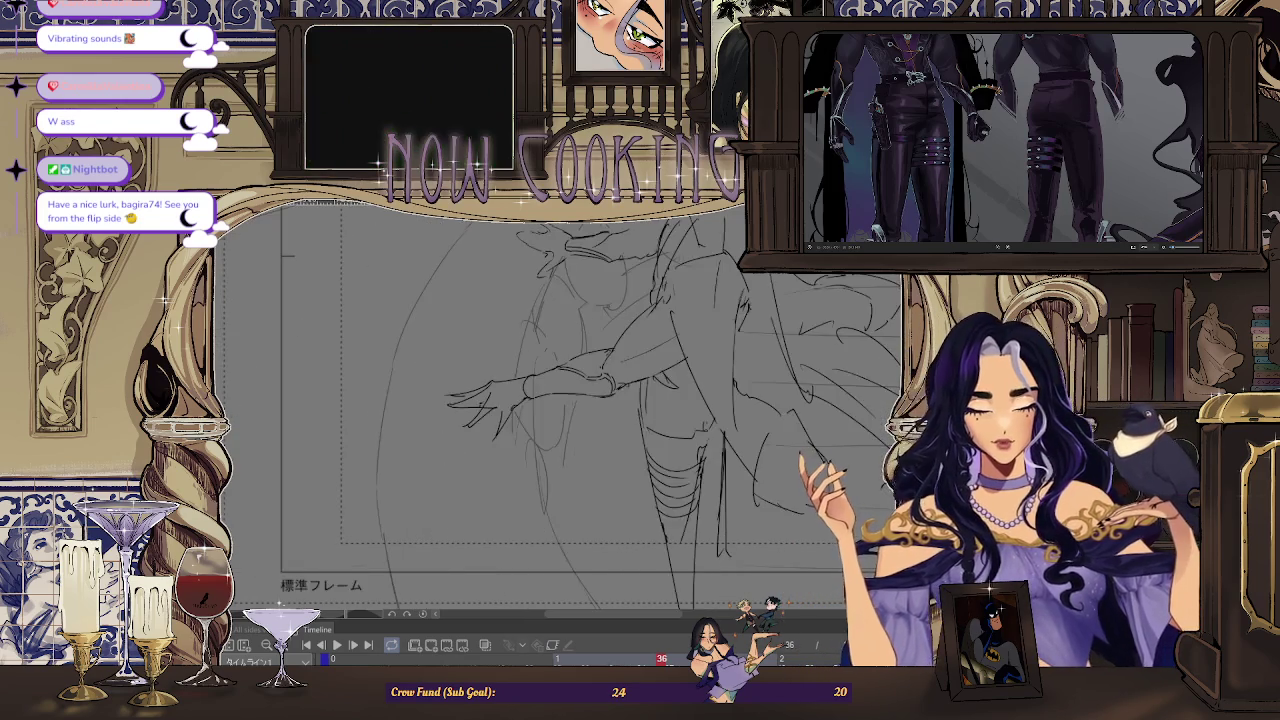
scroll(520, 400, up, 2)
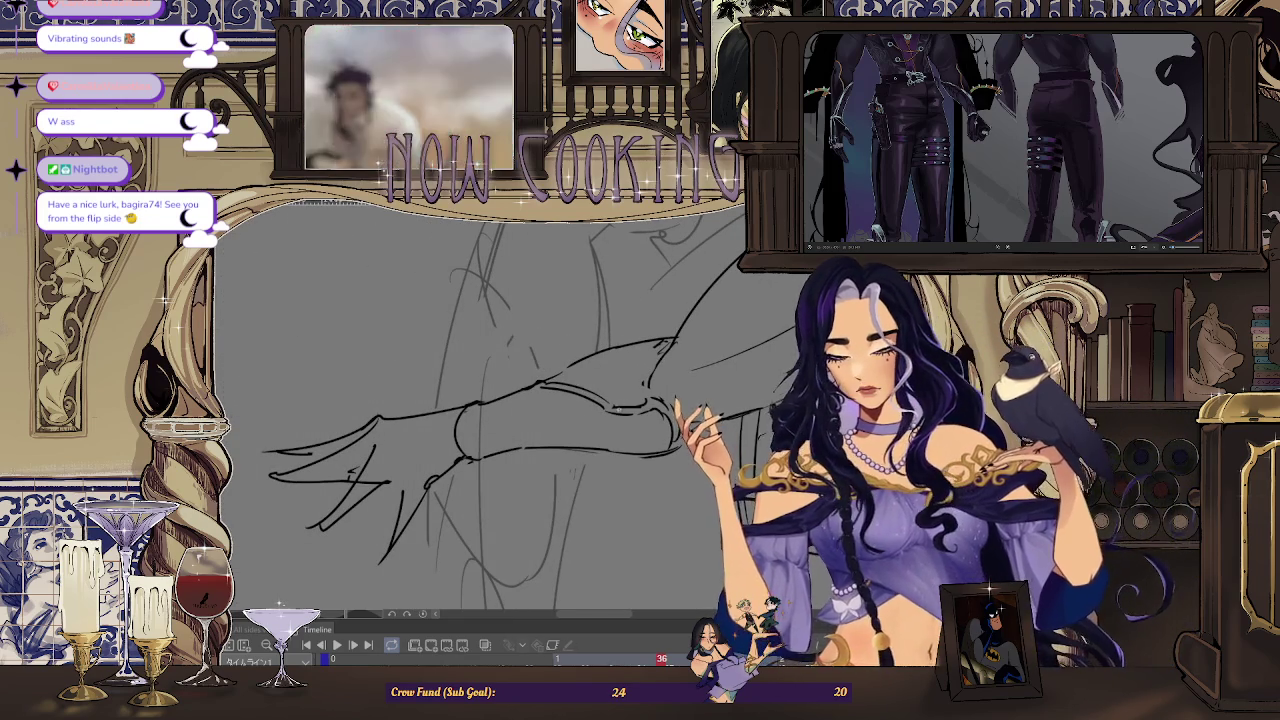
scroll(718, 321, down, 1)
scroll(605, 370, up, 1)
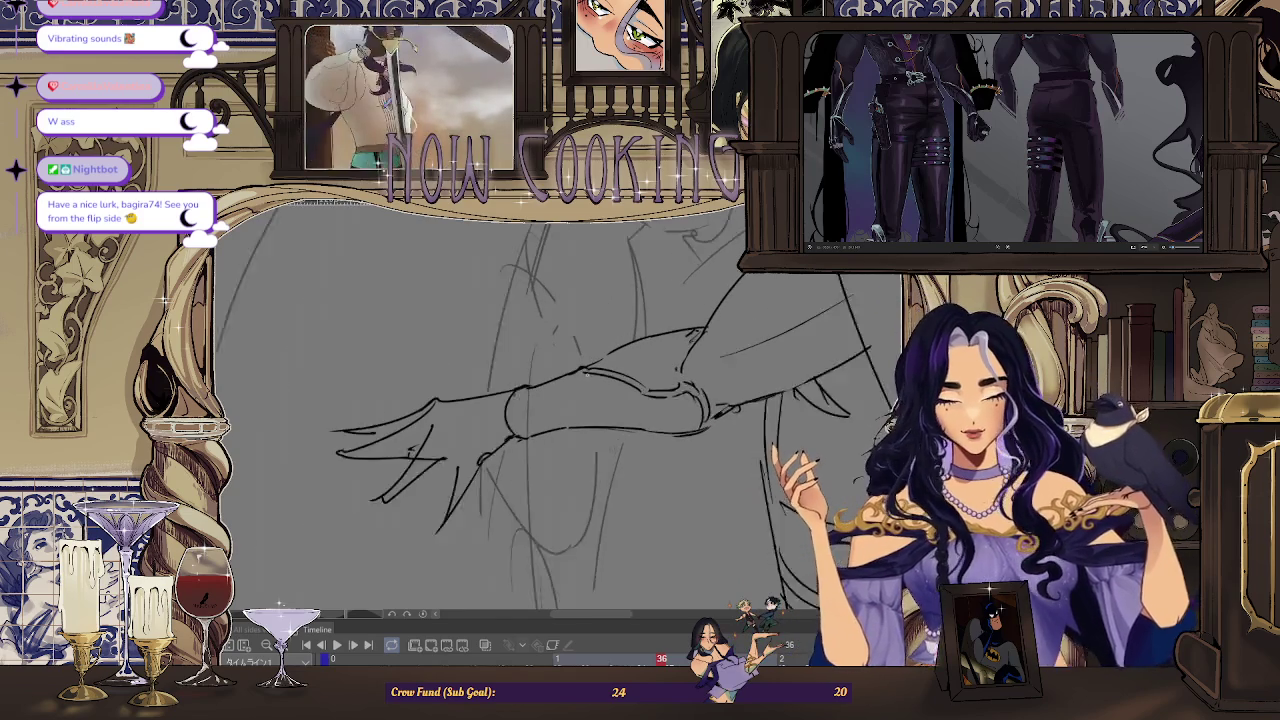
scroll(605, 370, up, 1)
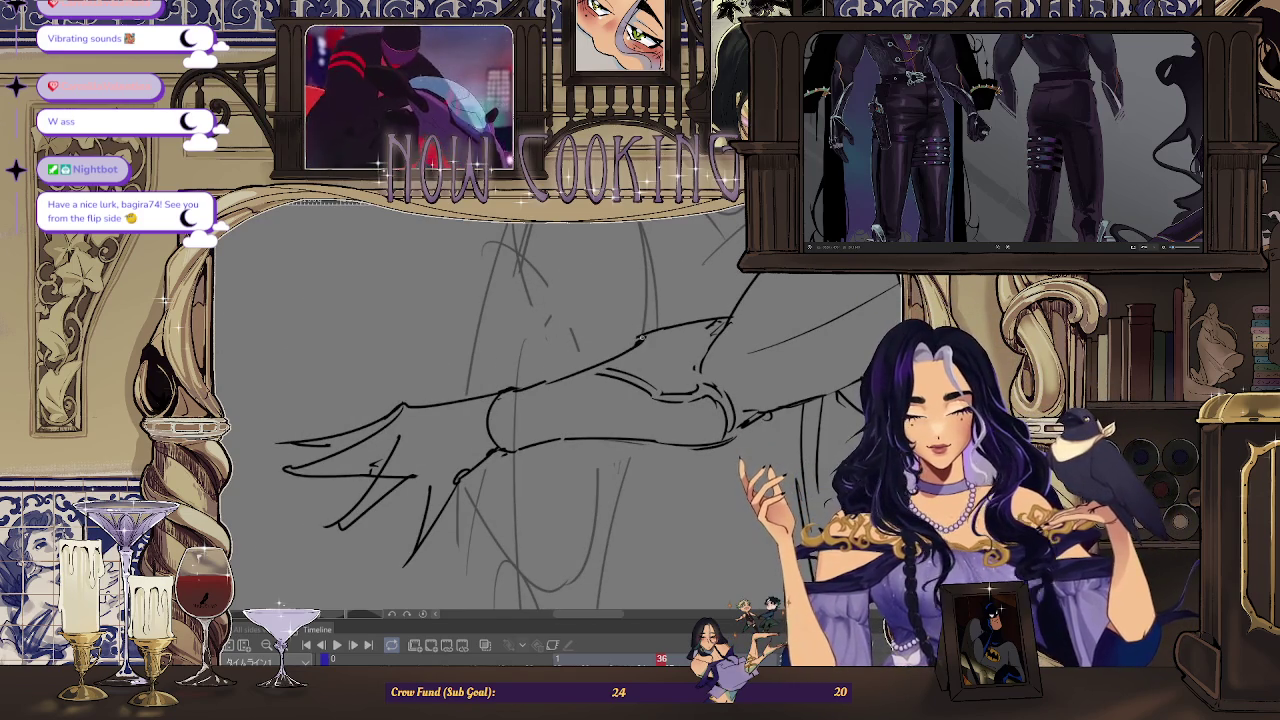
scroll(683, 315, down, 1)
scroll(683, 315, down, 1)
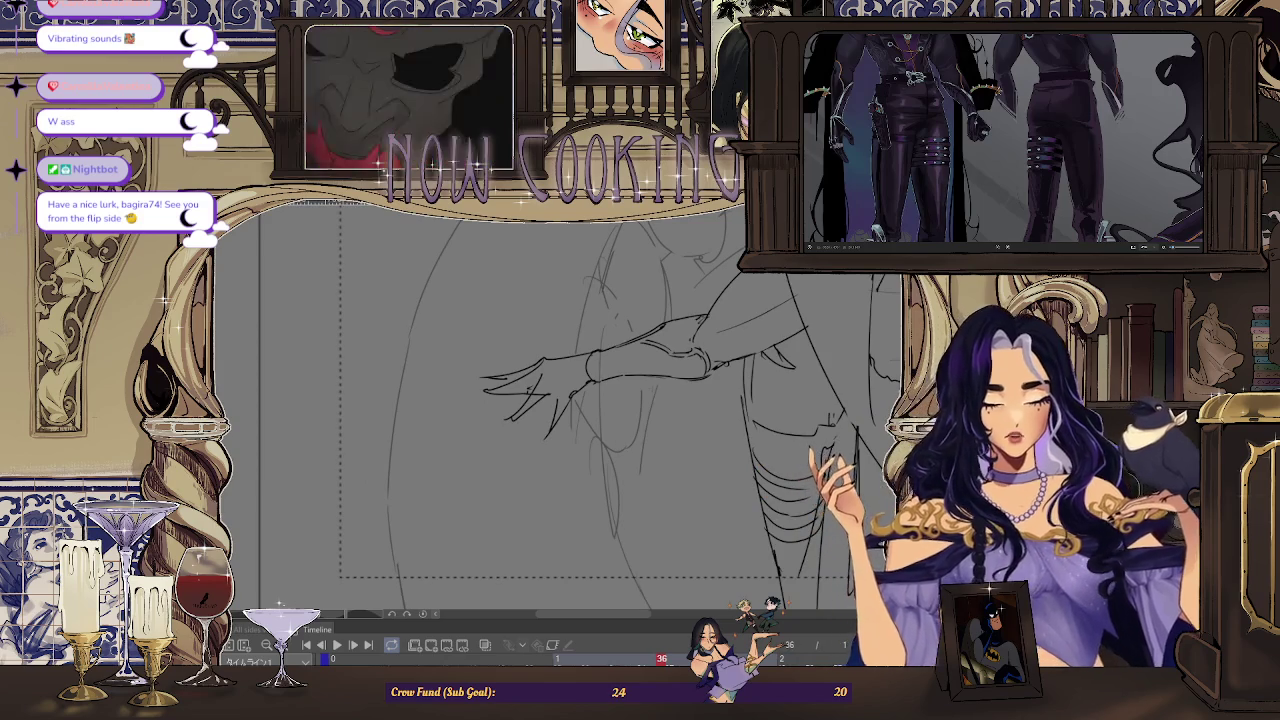
Flip the view back to check the hand sketch, then zoom out to the full page.
key(h)
scroll(653, 385, down, 1)
scroll(500, 330, up, 3)
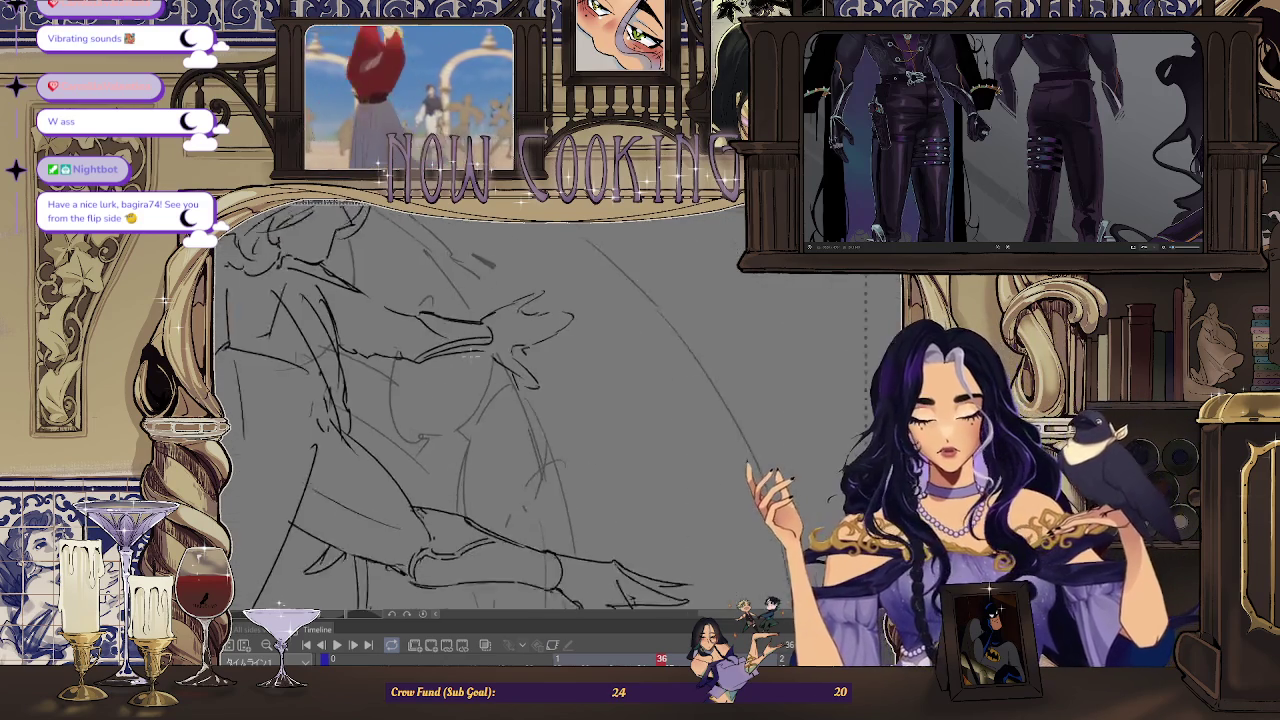
scroll(417, 279, up, 1)
scroll(417, 279, down, 1)
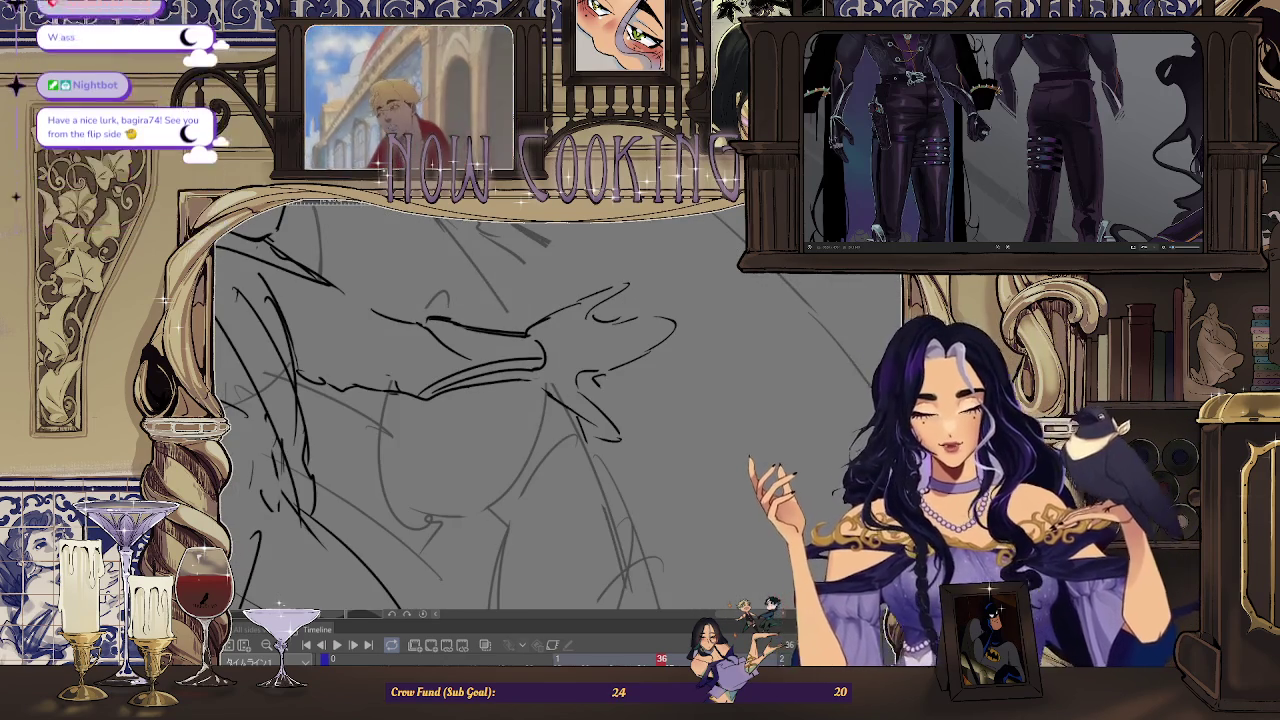
scroll(417, 279, up, 1)
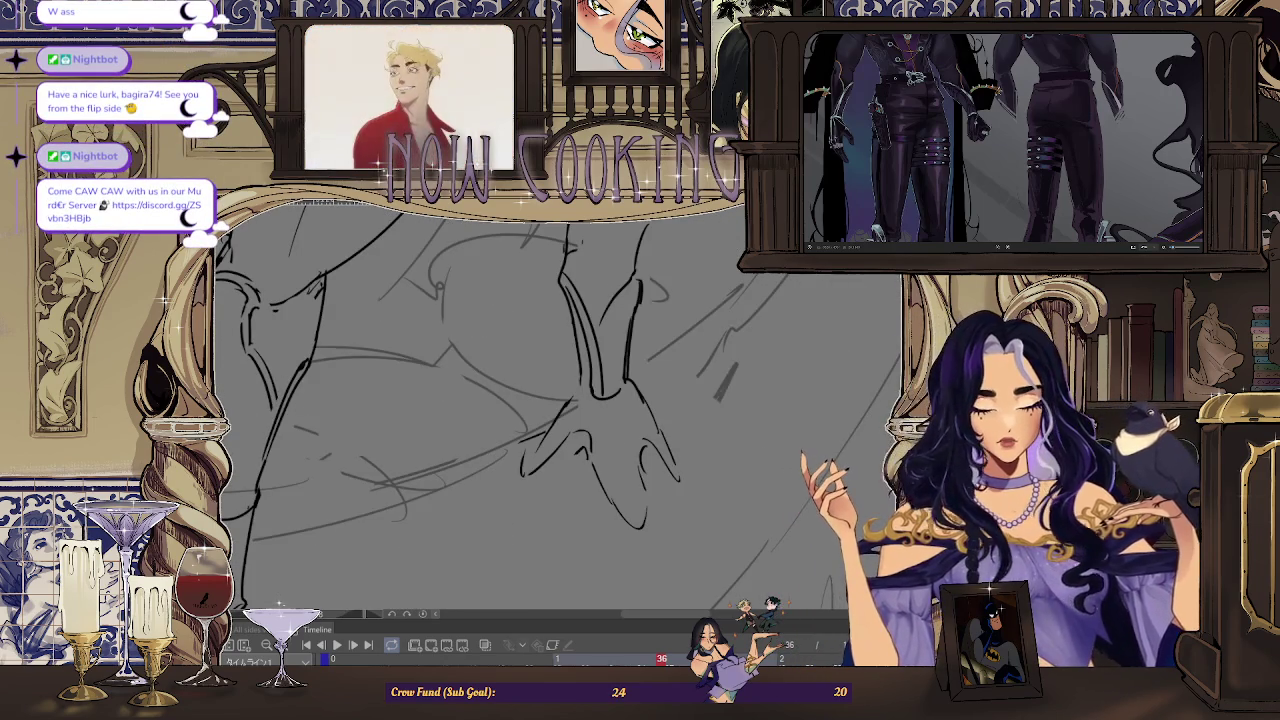
scroll(417, 279, down, 1)
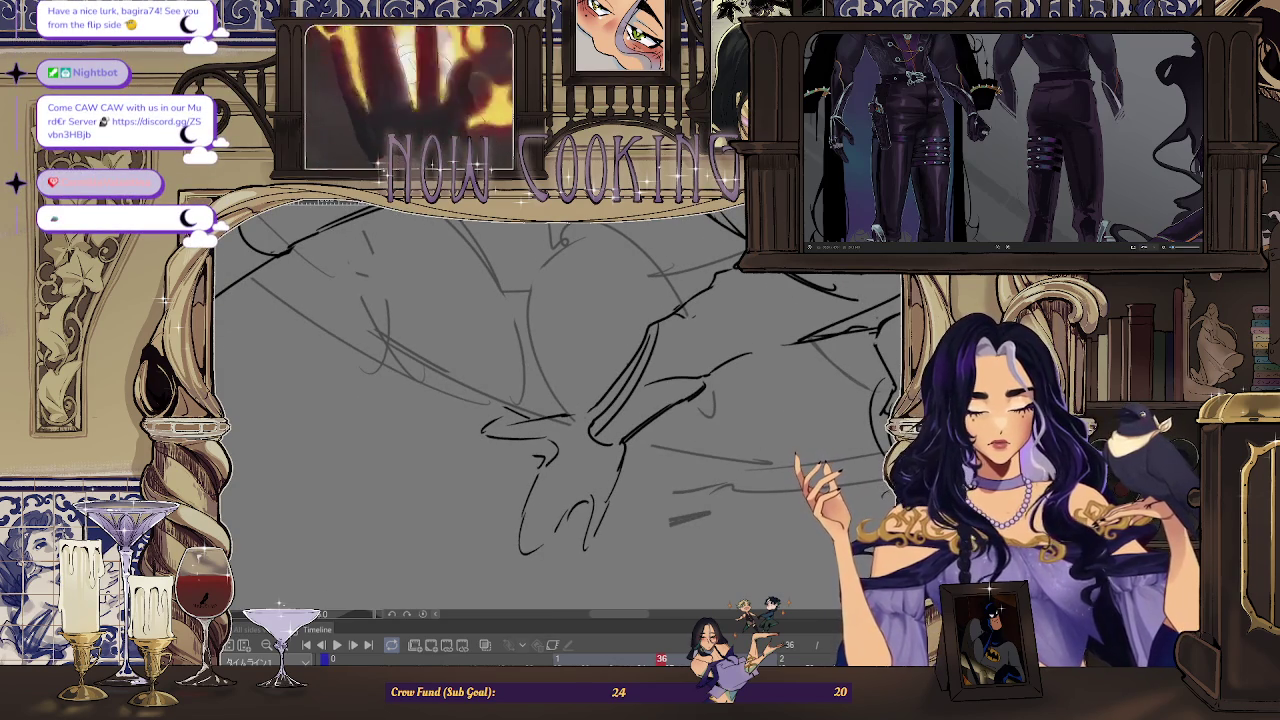
scroll(557, 400, down, 2)
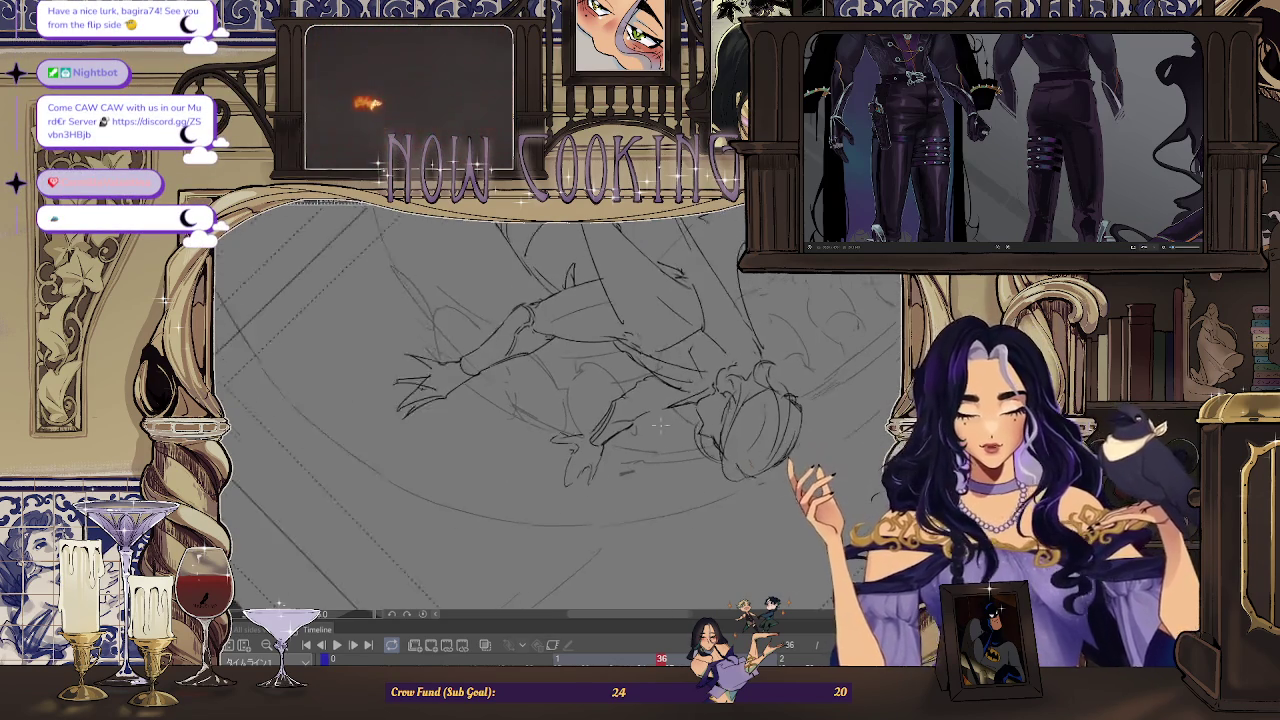
scroll(547, 377, up, 2)
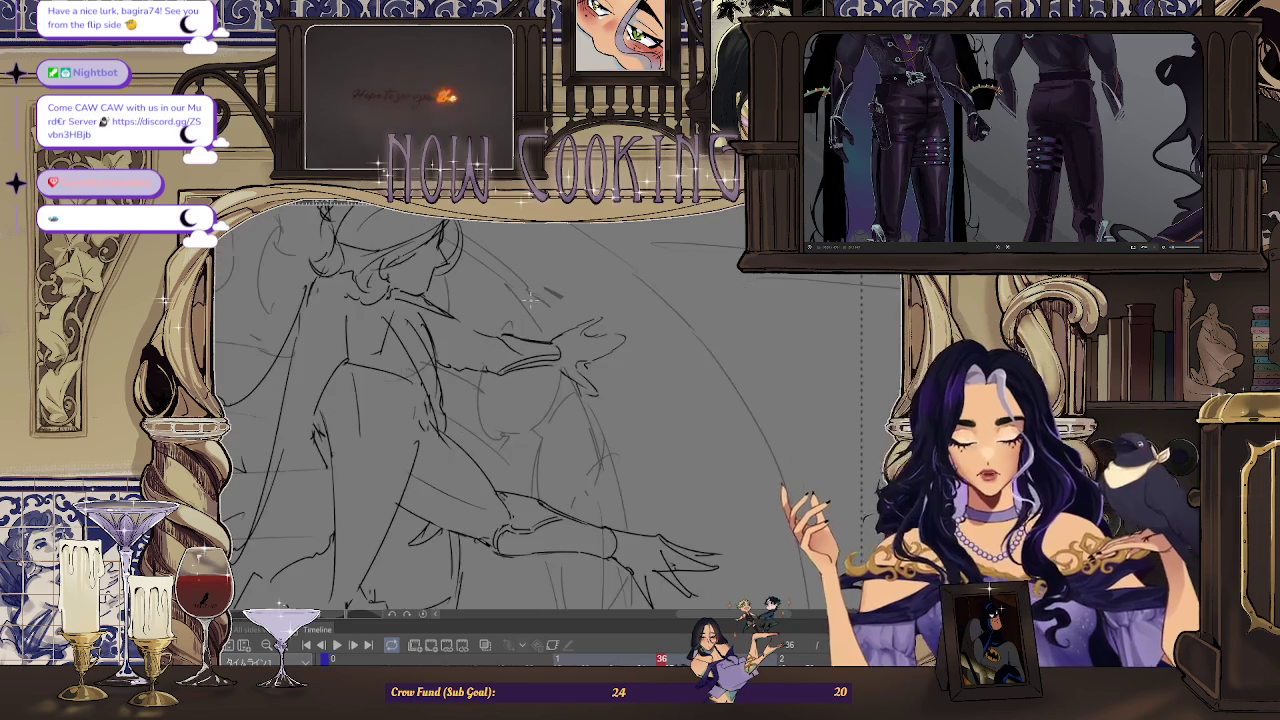
scroll(550, 300, up, 2)
scroll(553, 311, up, 2)
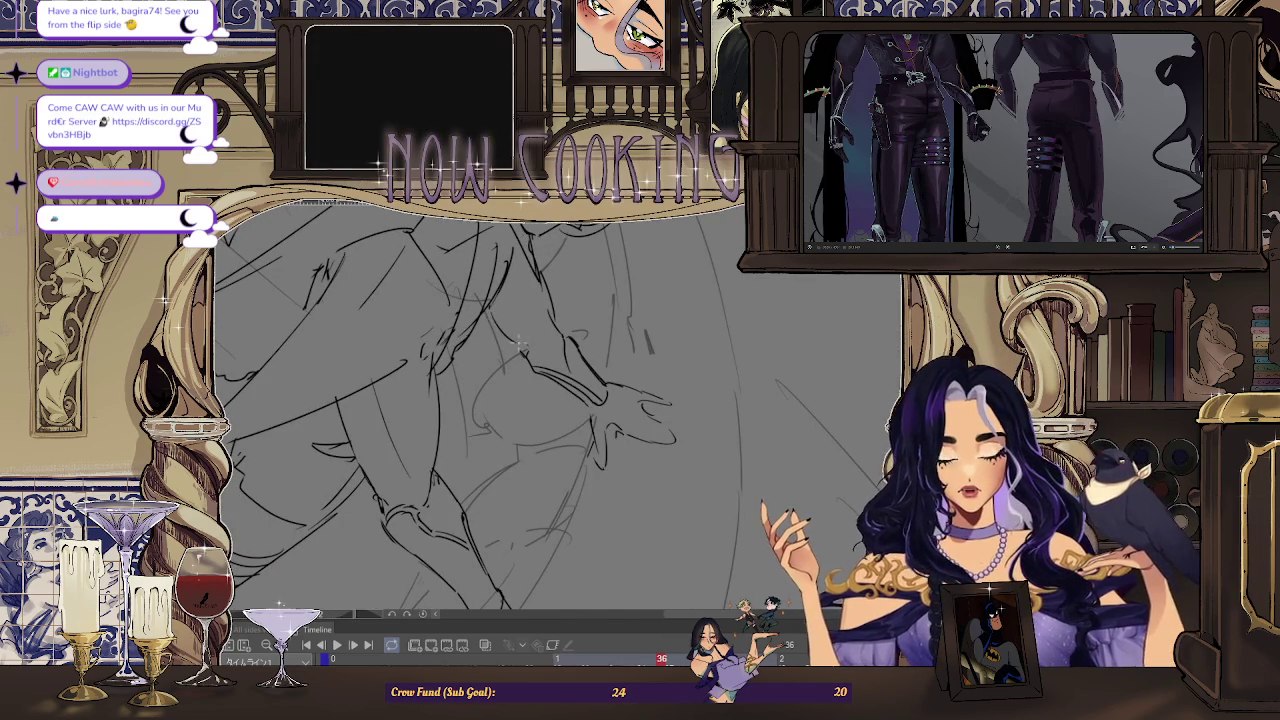
scroll(520, 343, down, 3)
scroll(698, 316, down, 5)
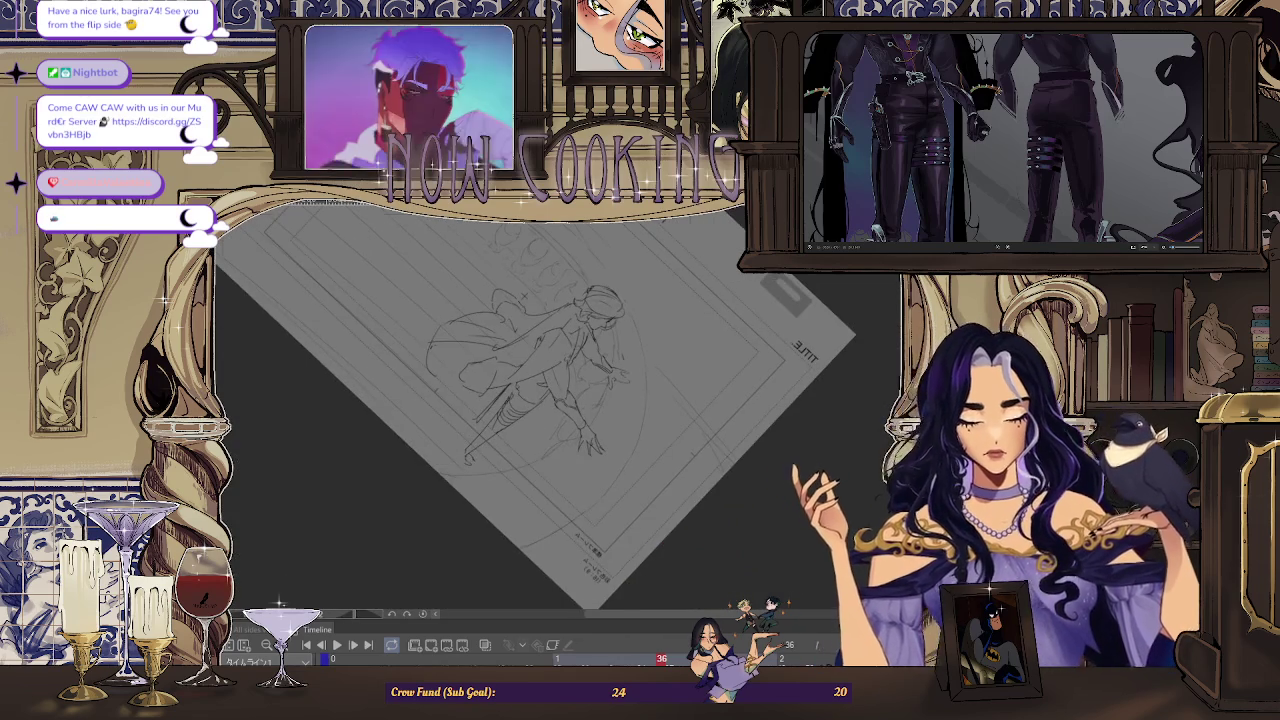
Reset the canvas rotation to upright and zoom around the figure.
key(ctrl+0)
scroll(403, 363, up, 2)
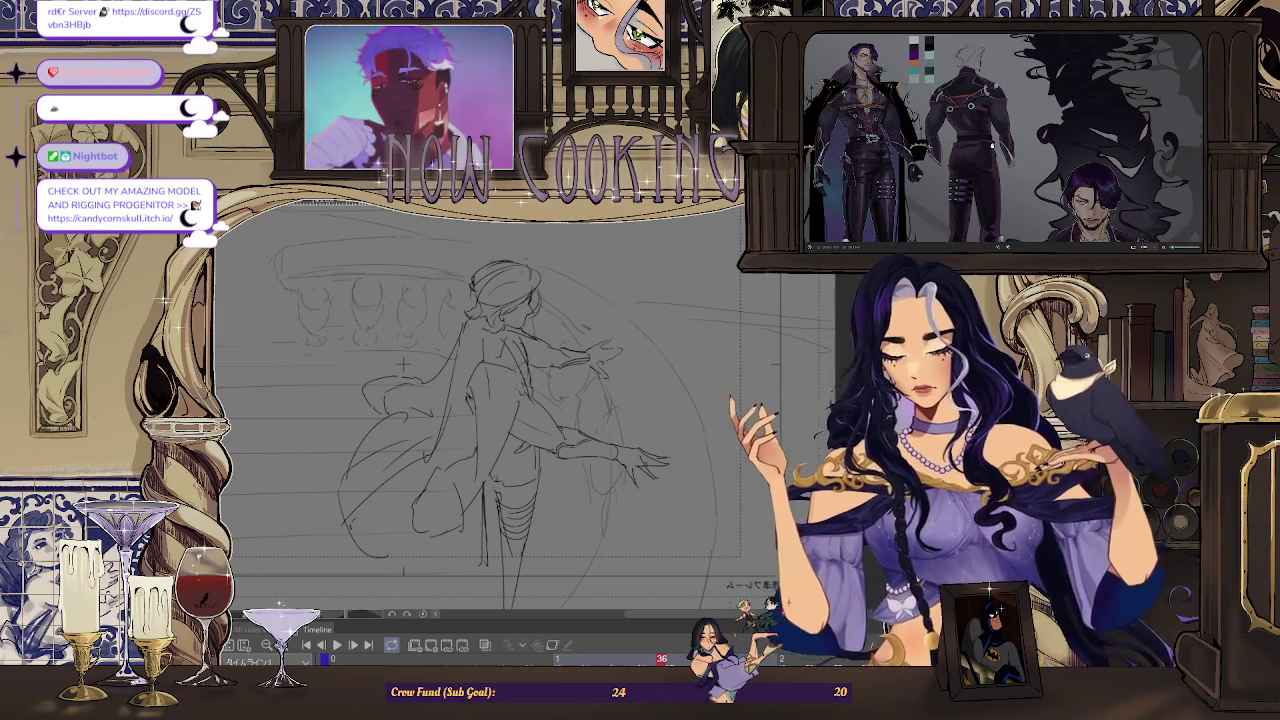
scroll(523, 312, up, 2)
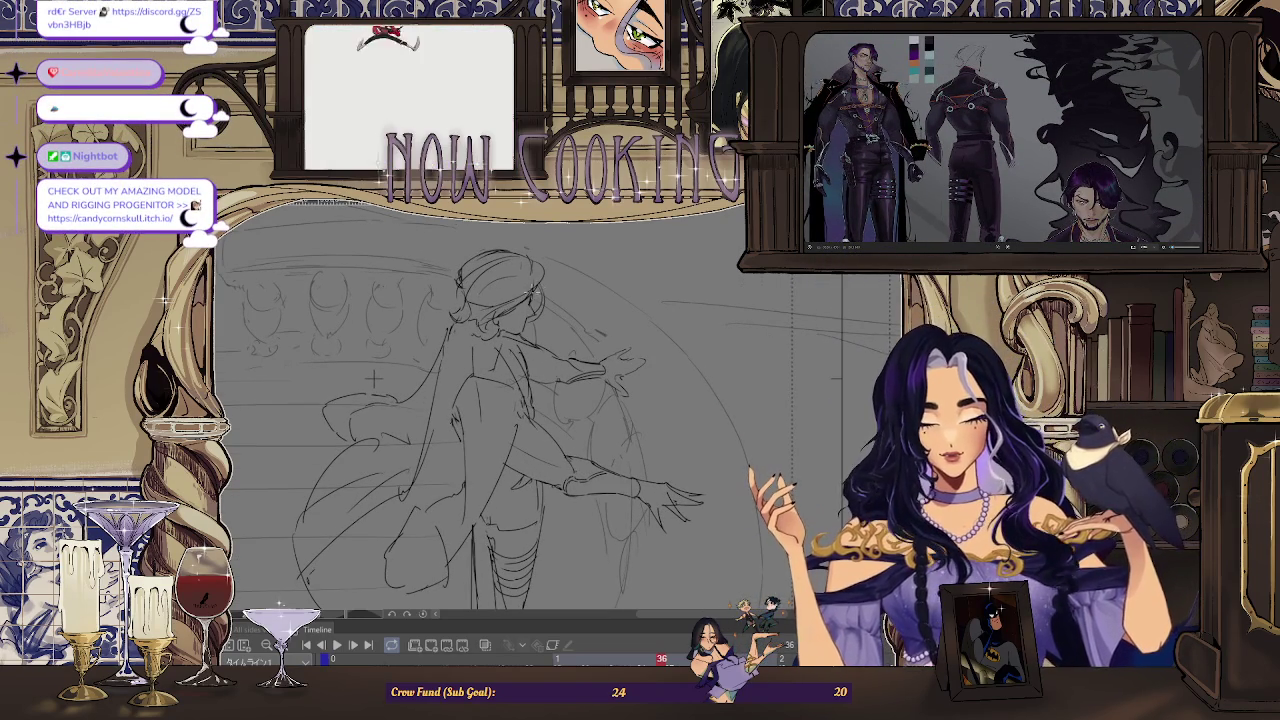
scroll(372, 378, down, 1)
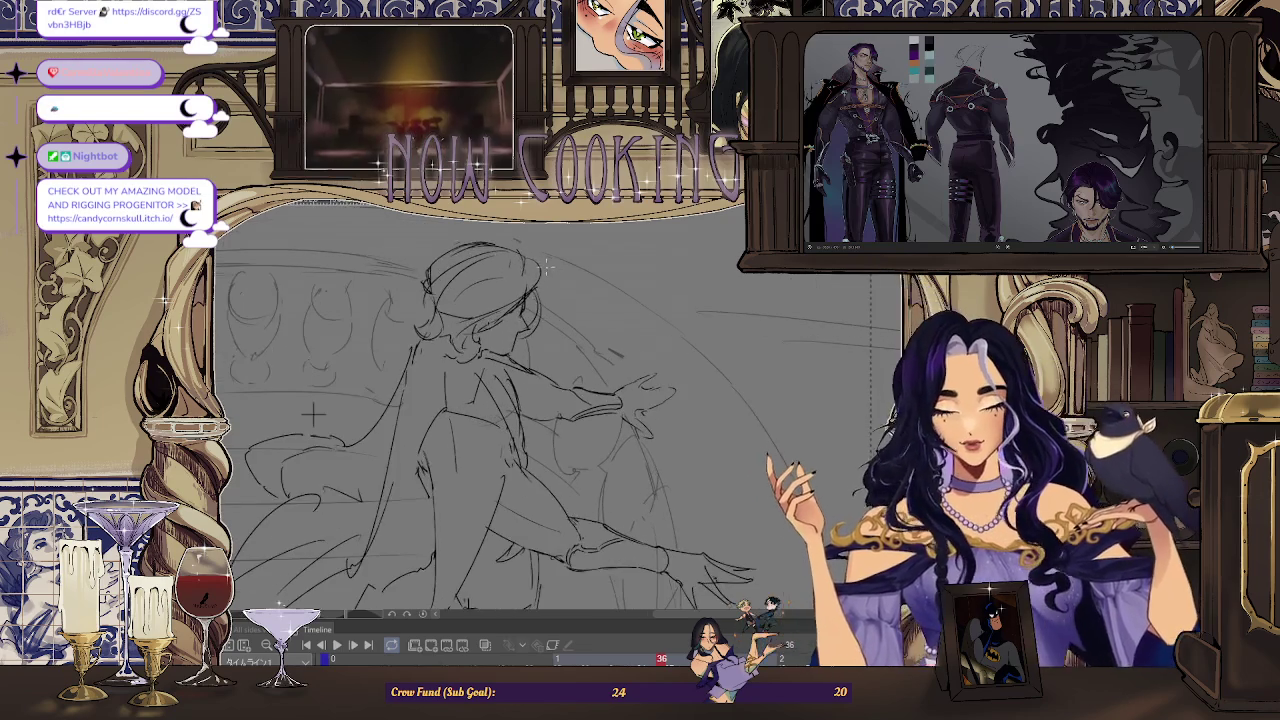
scroll(400, 370, down, 1)
scroll(435, 360, down, 1)
Toggle Flip Horizontal several times to compare the figure with its mirror image.
key(h)
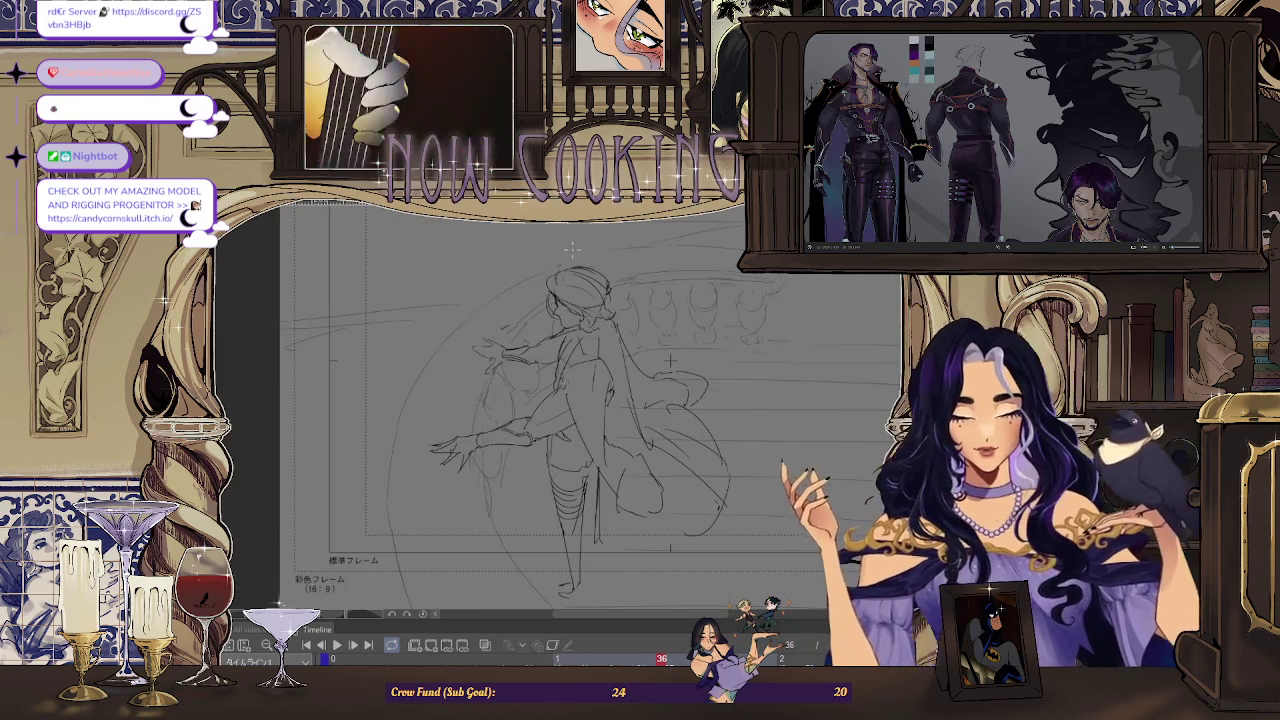
scroll(703, 386, up, 1)
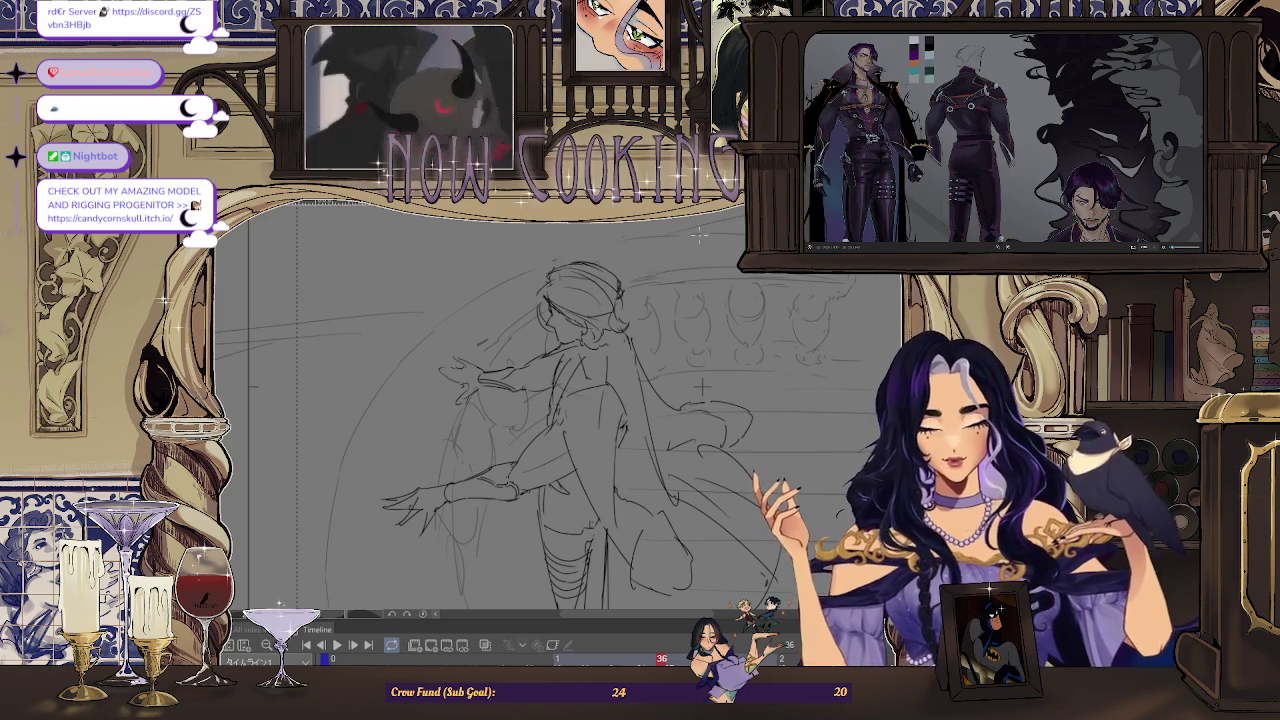
key(h)
scroll(342, 428, up, 1)
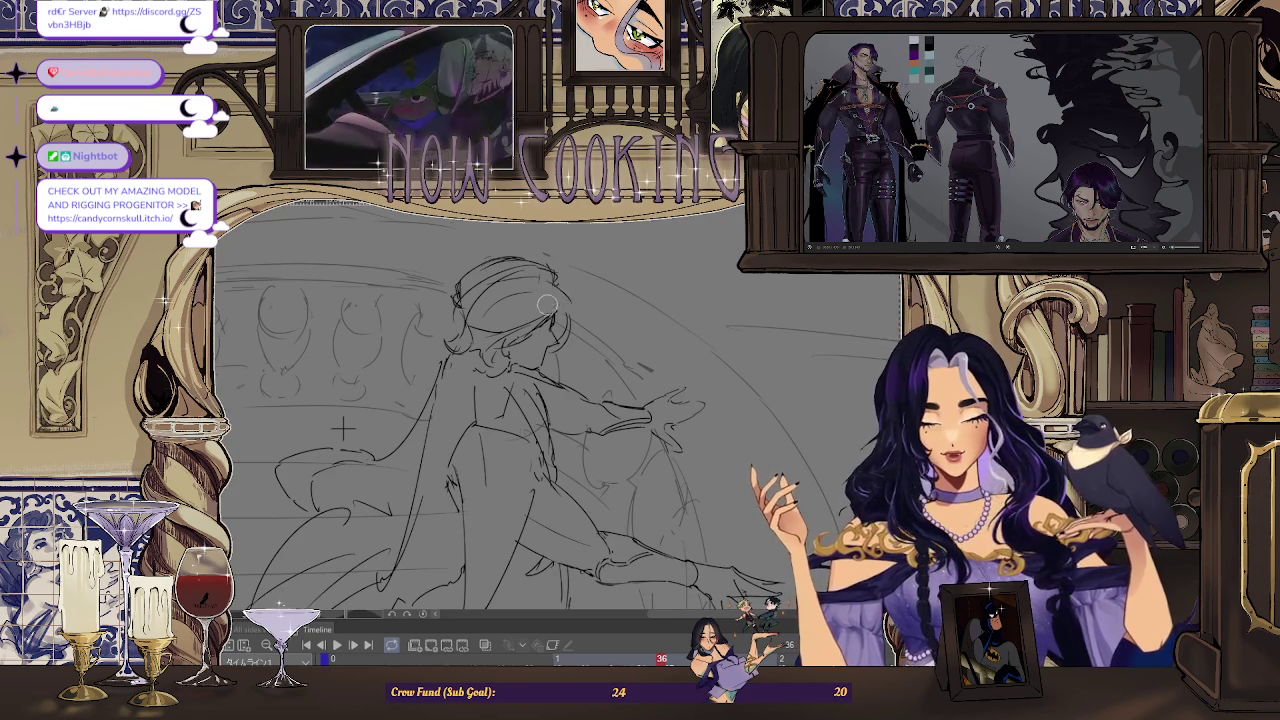
scroll(342, 428, down, 2)
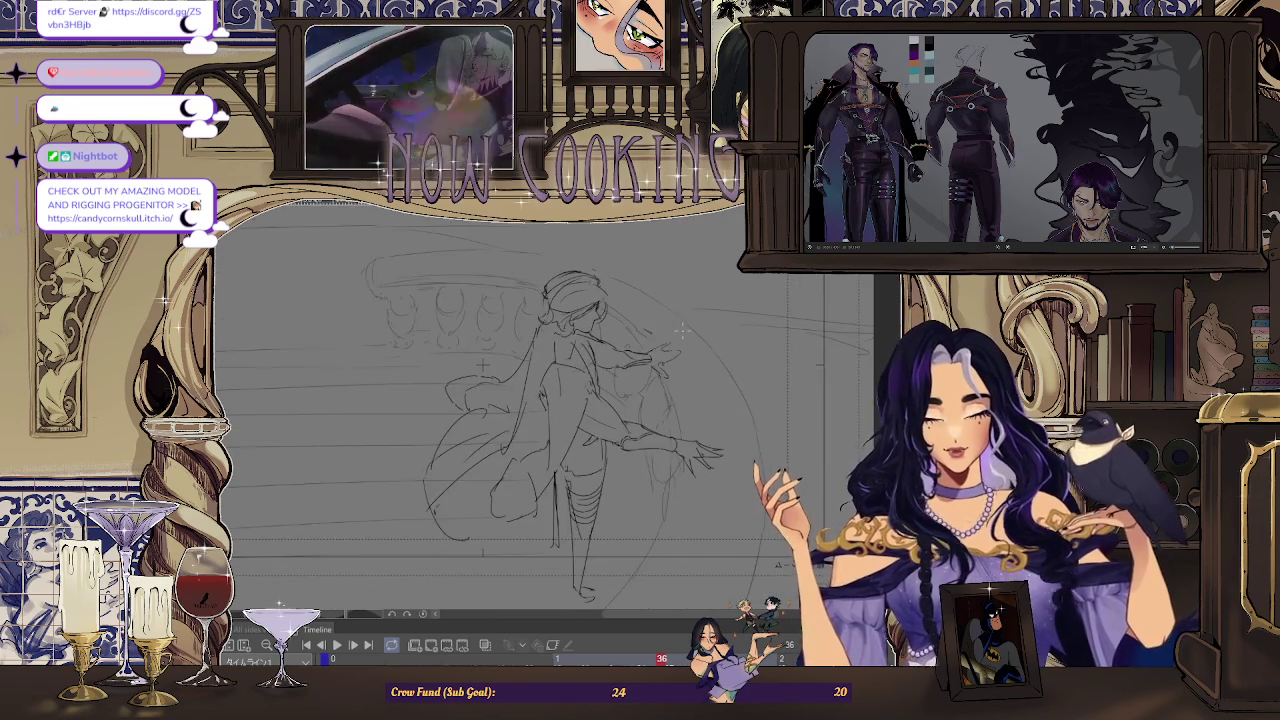
key(h)
scroll(612, 357, down, 1)
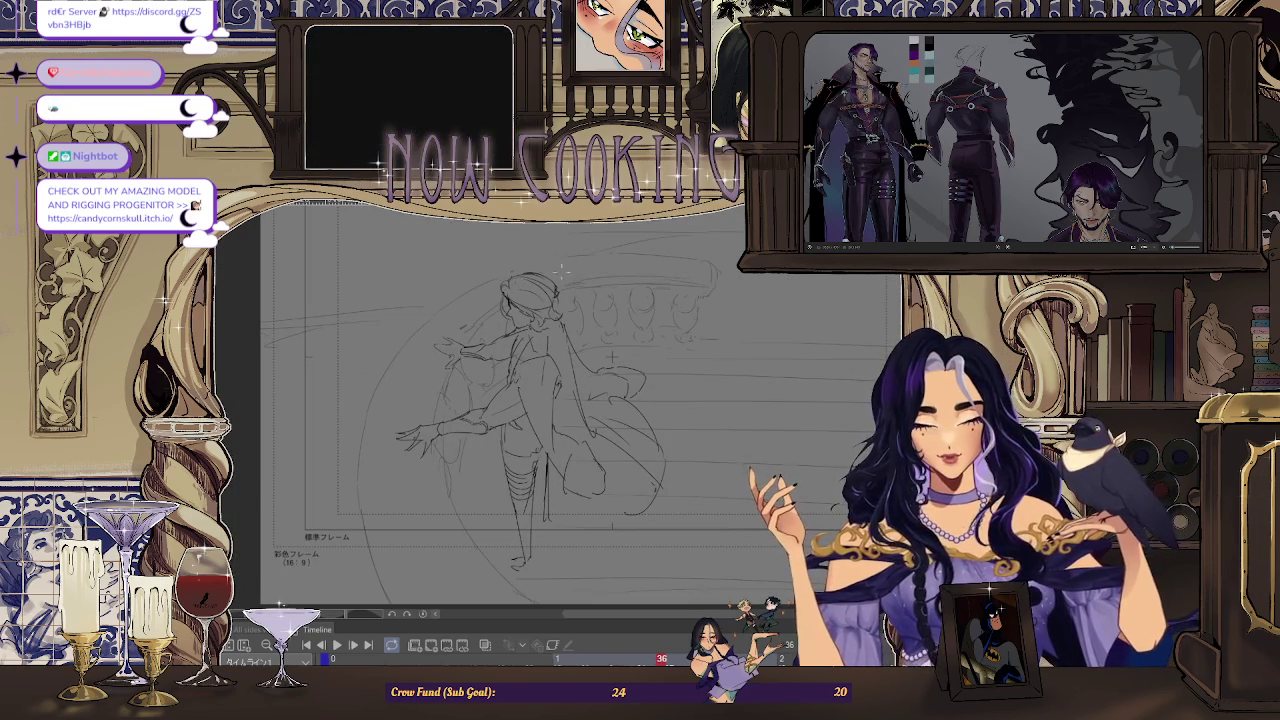
scroll(612, 357, up, 2)
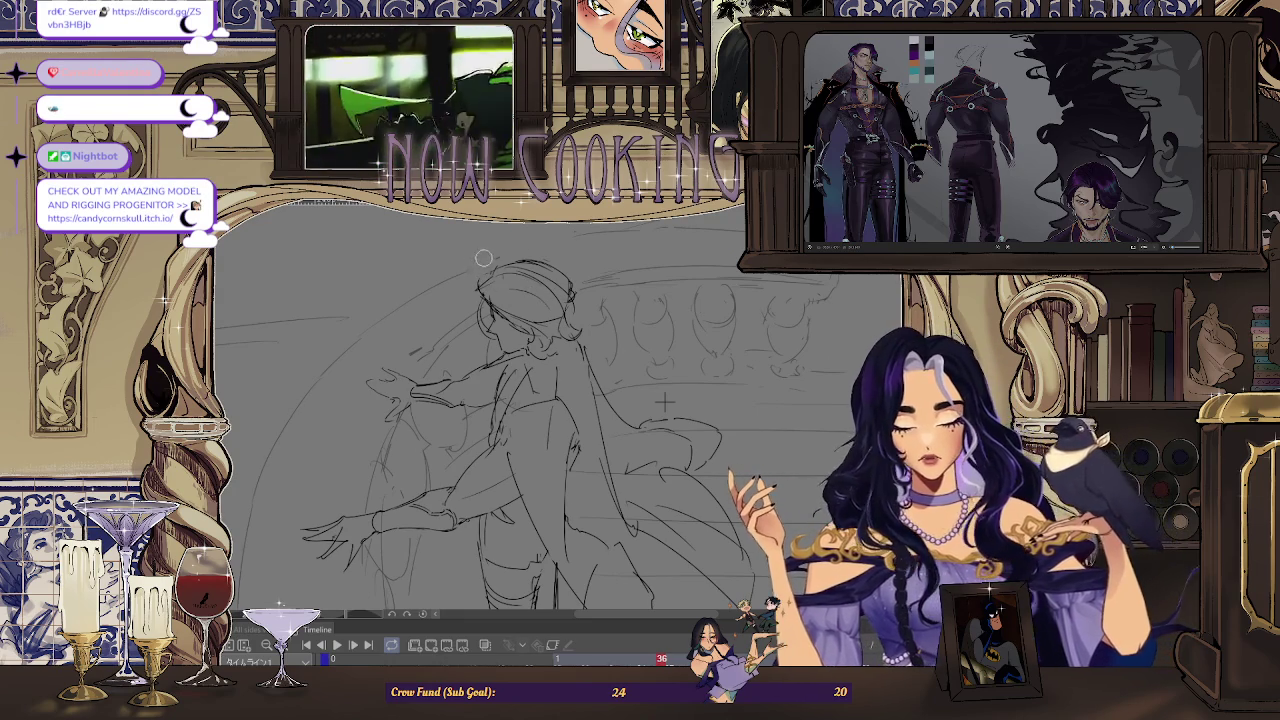
Zoom in and out on the figure, then fit the whole page into view.
scroll(494, 263, down, 2)
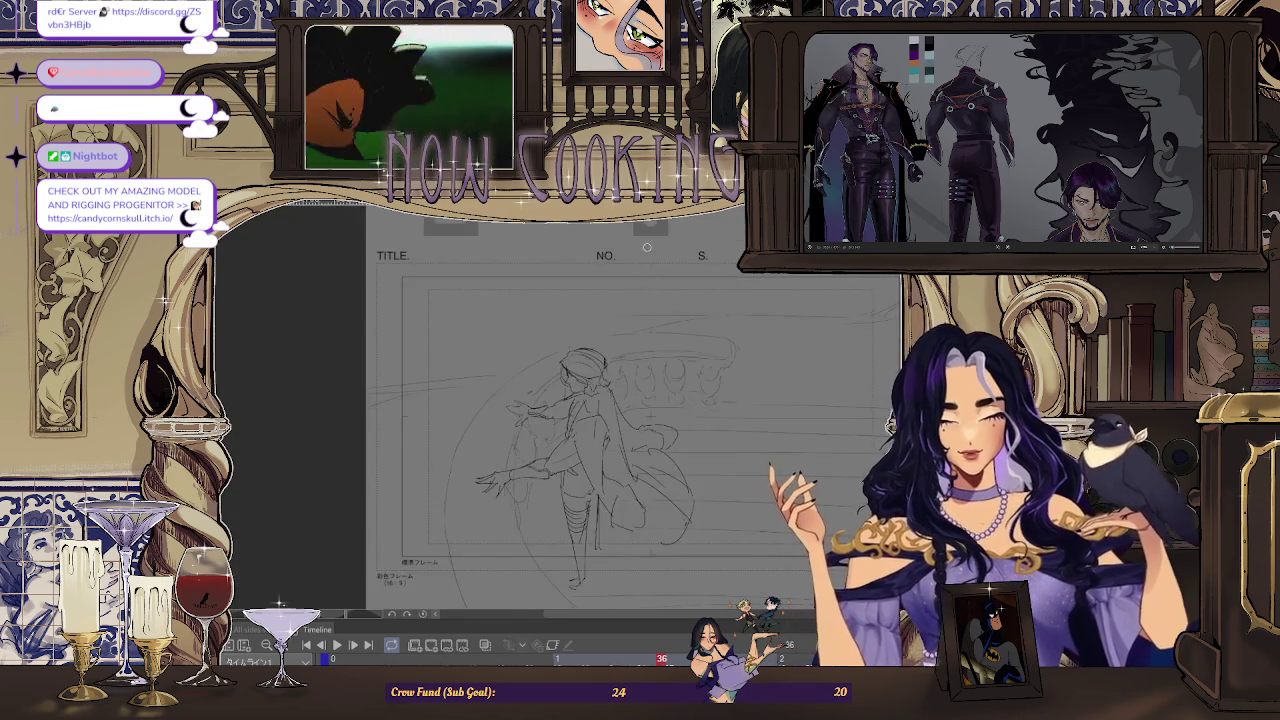
scroll(580, 310, up, 2)
scroll(610, 326, down, 2)
scroll(702, 350, up, 2)
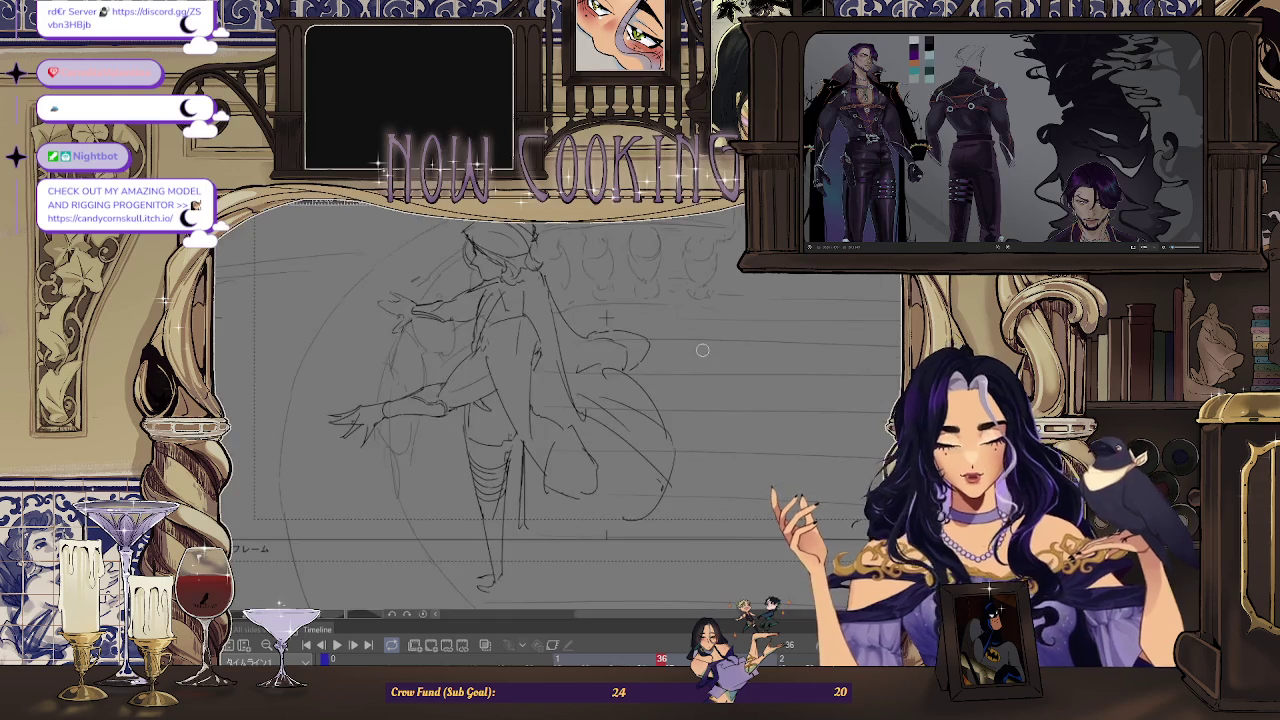
scroll(702, 350, down, 2)
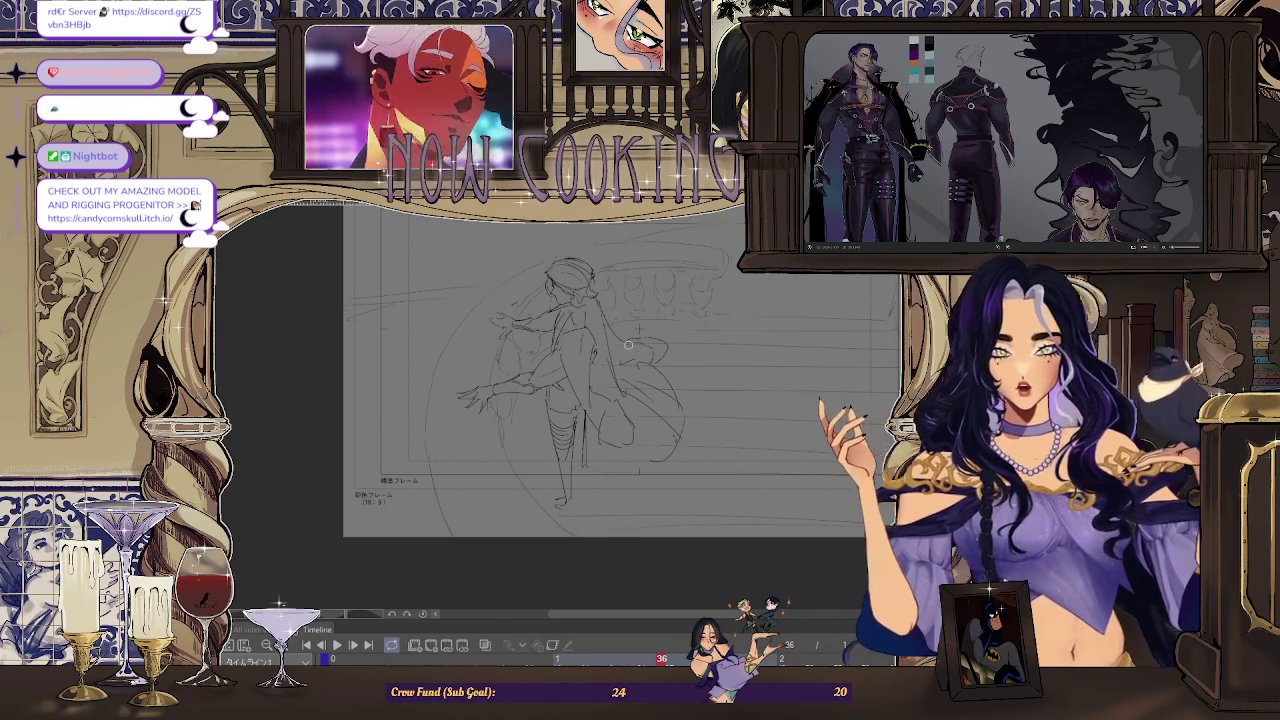
scroll(630, 345, down, 3)
scroll(645, 346, up, 4)
scroll(647, 346, down, 2)
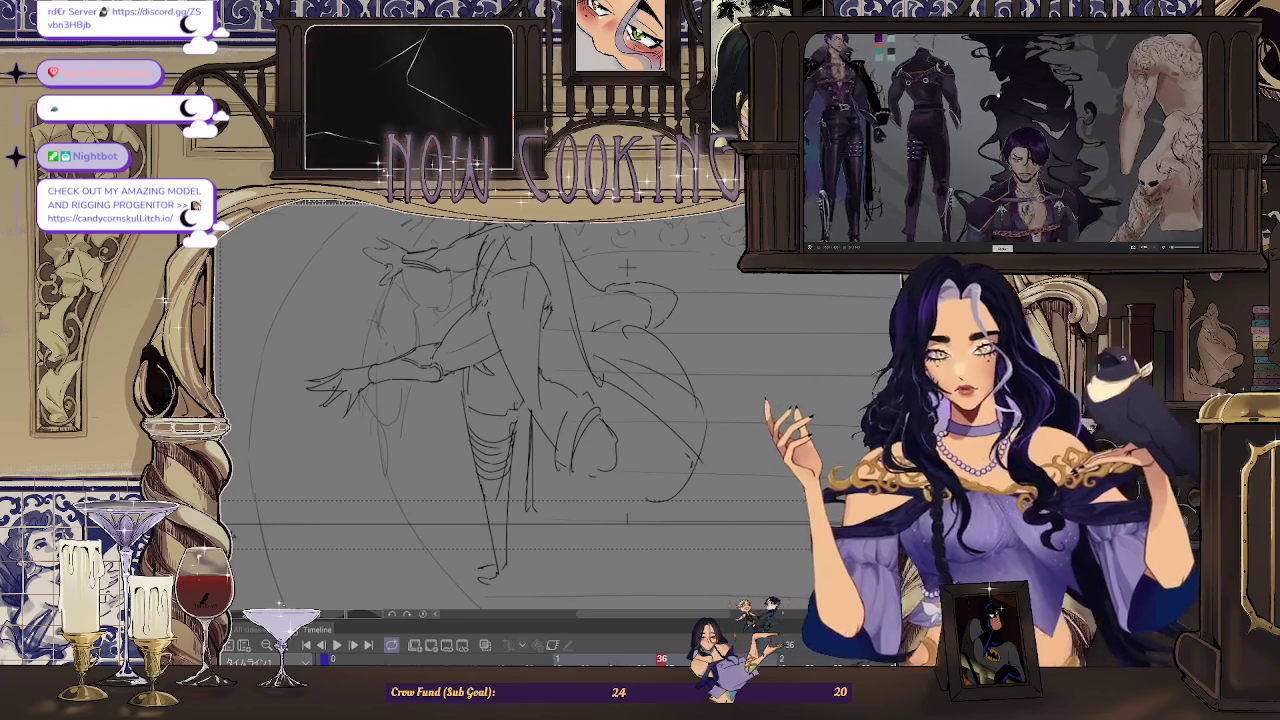
key(ctrl+minus)
scroll(631, 373, up, 2)
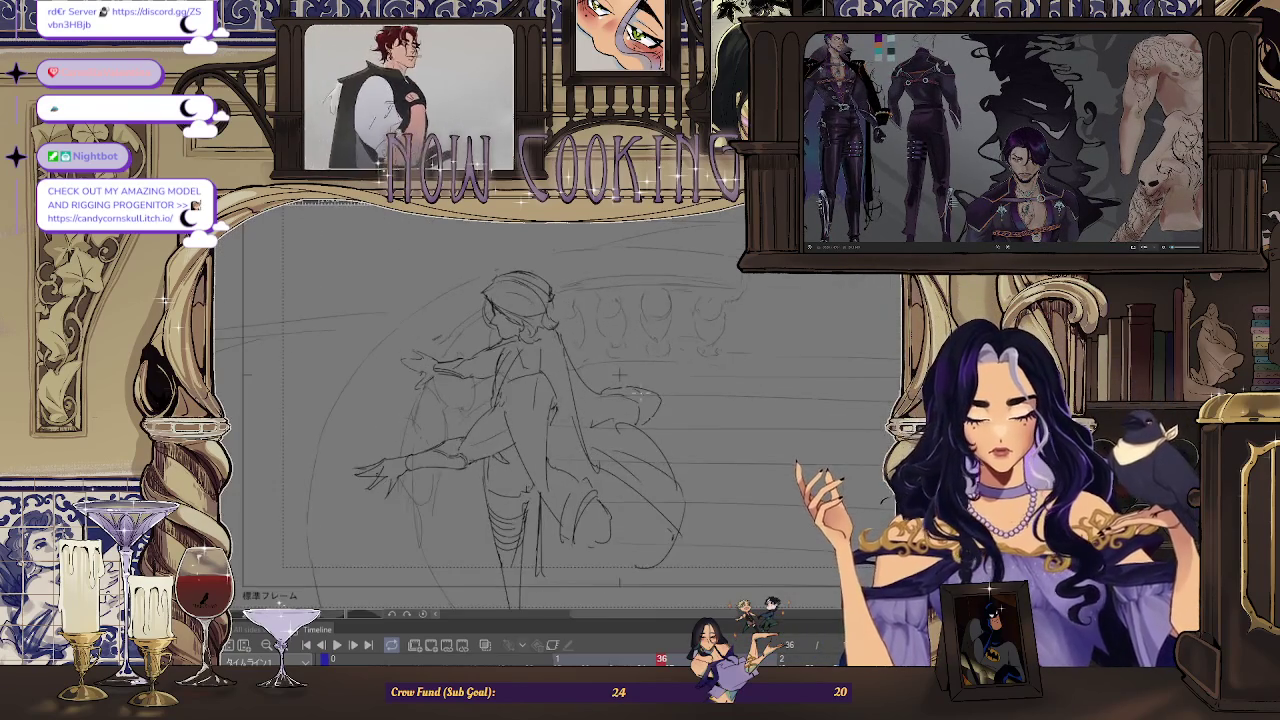
scroll(638, 412, down, 2)
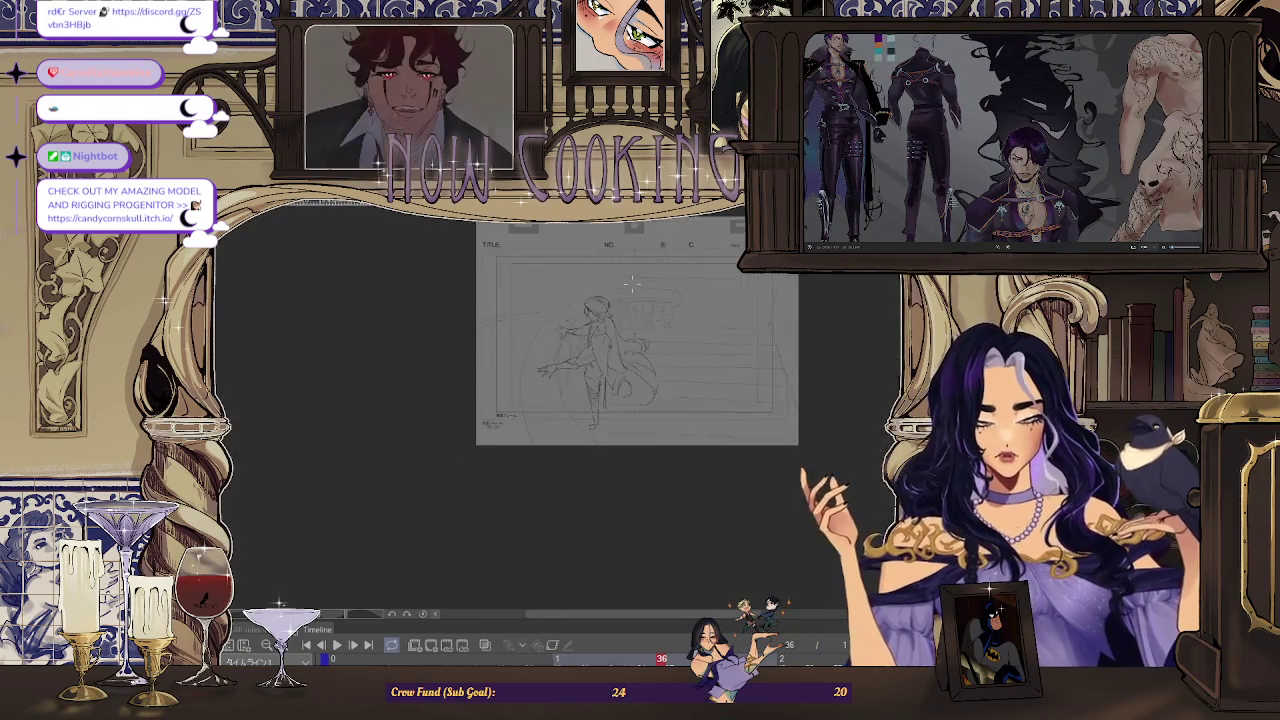
scroll(638, 412, up, 2)
scroll(620, 380, down, 2)
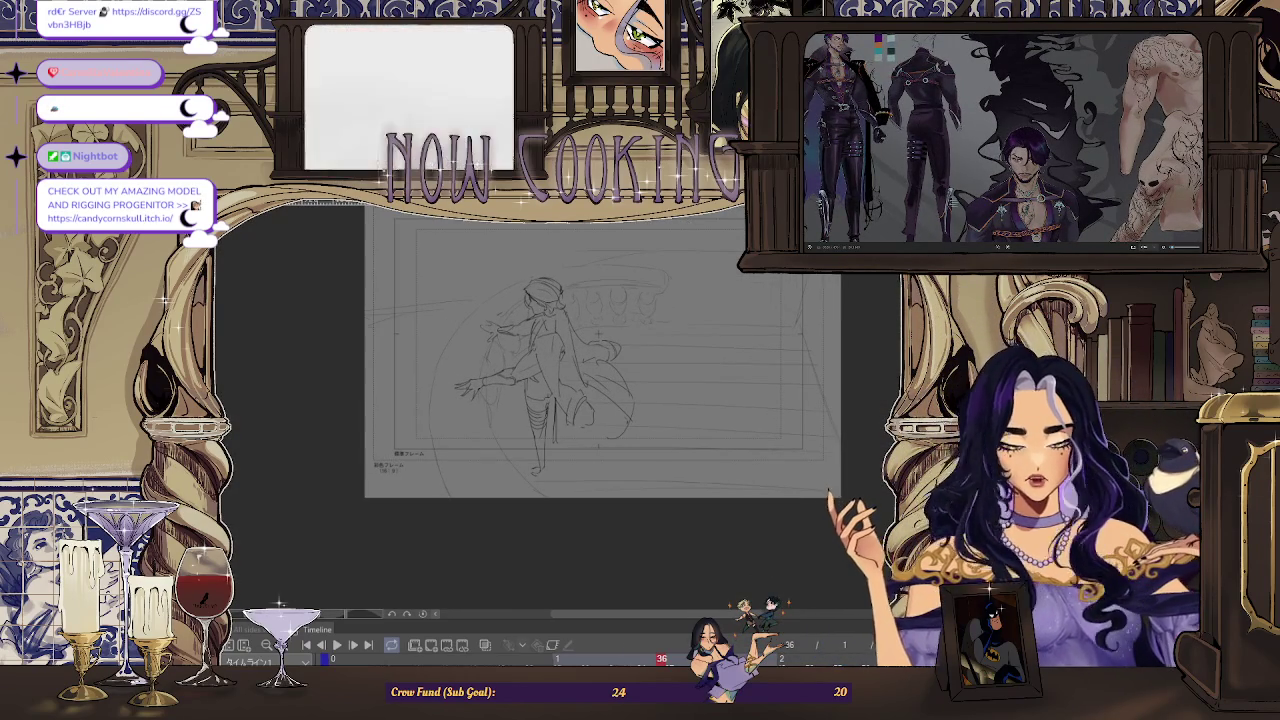
key(Right)
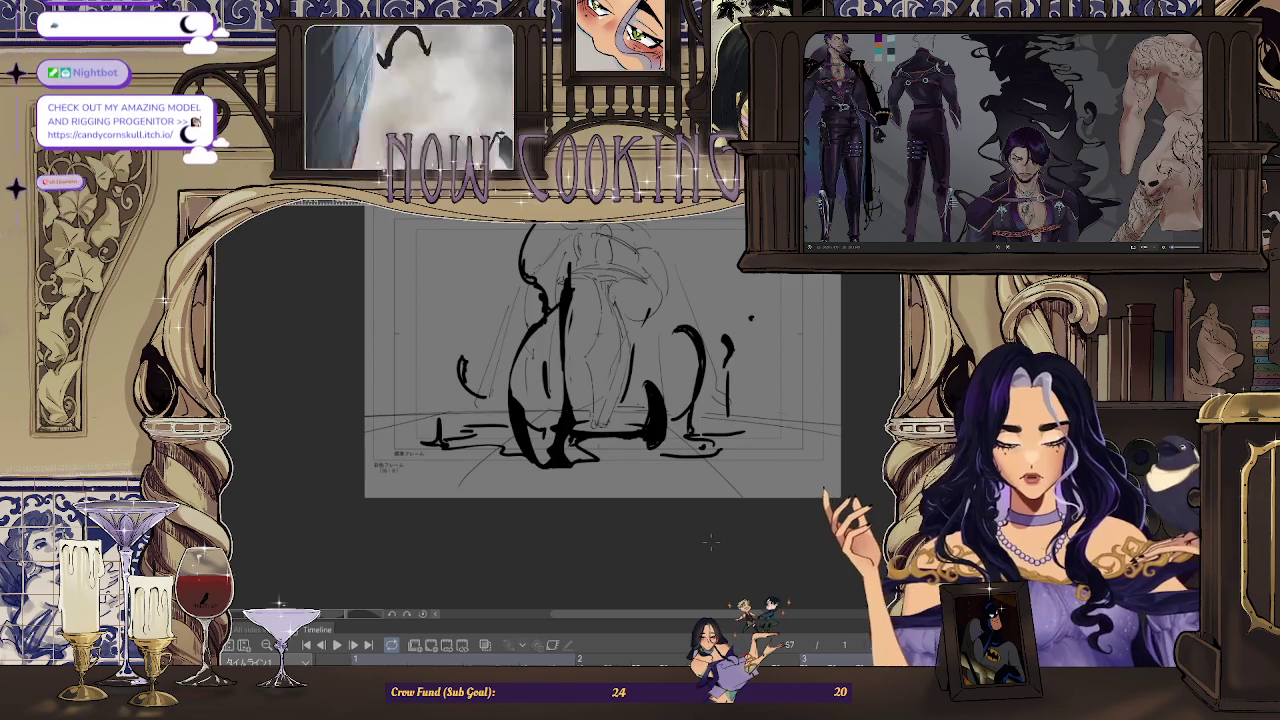
scroll(687, 298, up, 1)
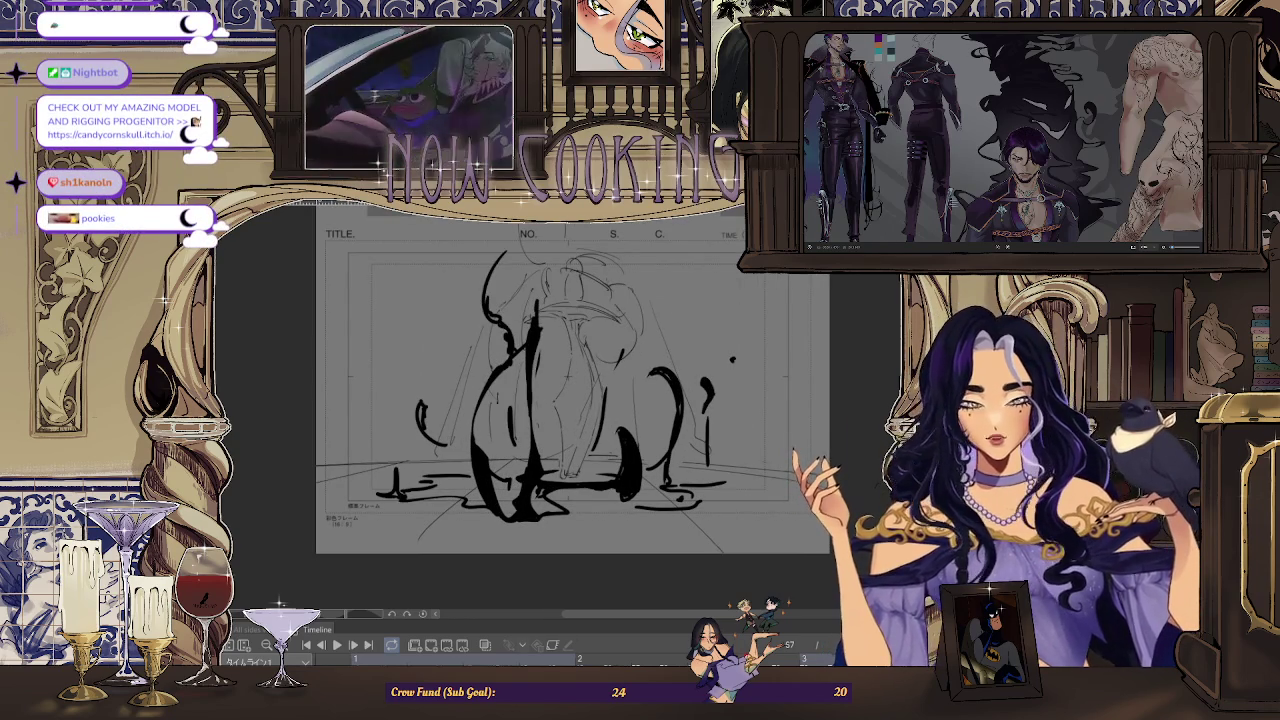
key(Left)
key(Right)
key(Right)
key(Right)
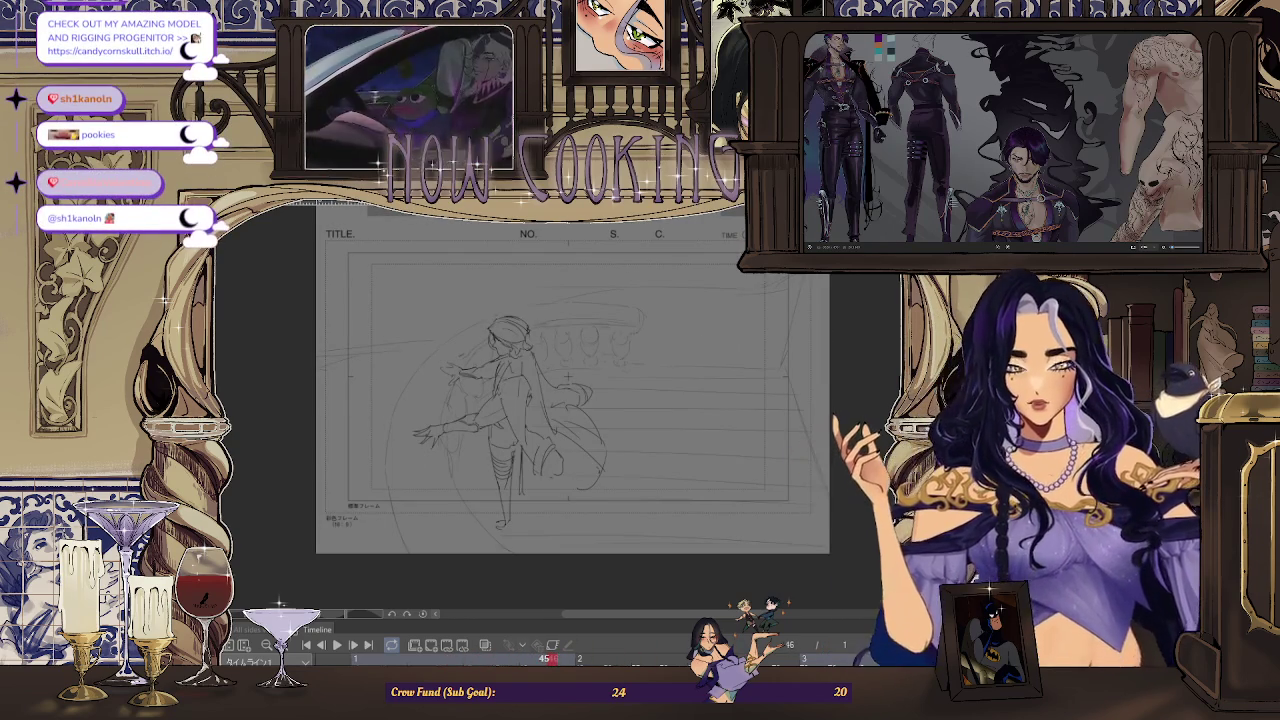
key(Right)
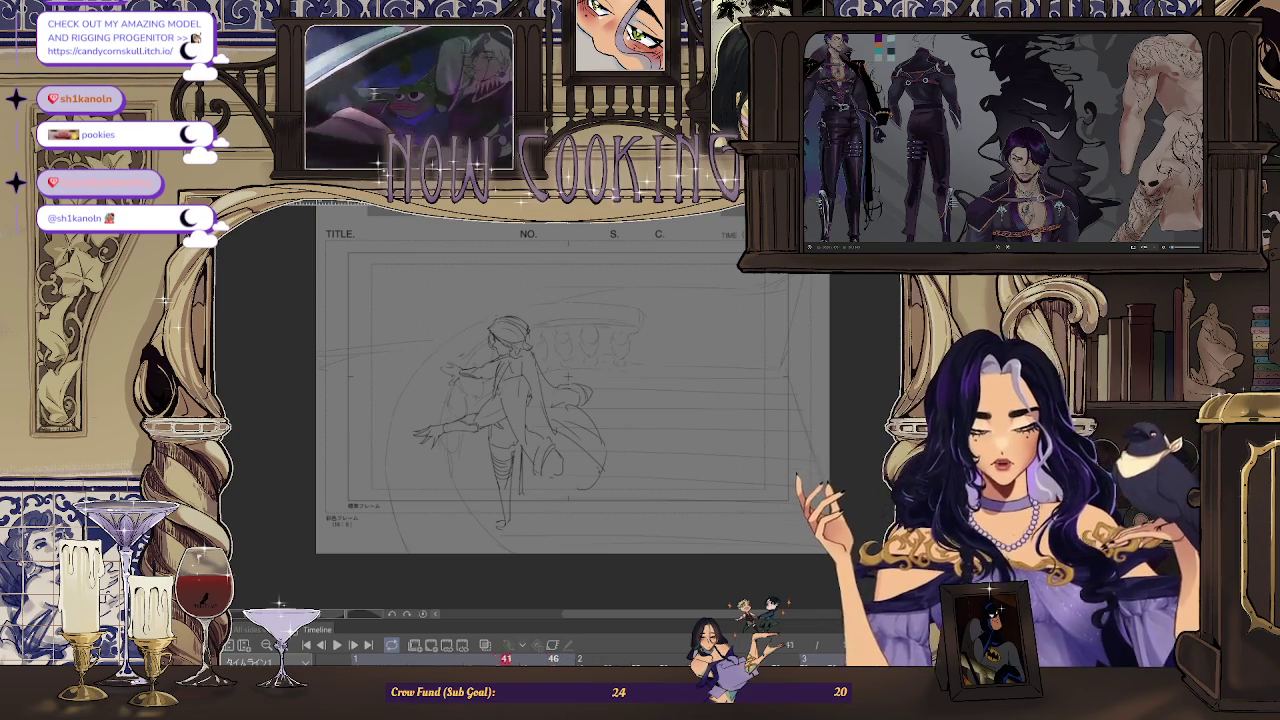
key(Right)
key(Right)
key(Right)
key(Right)
key(Right)
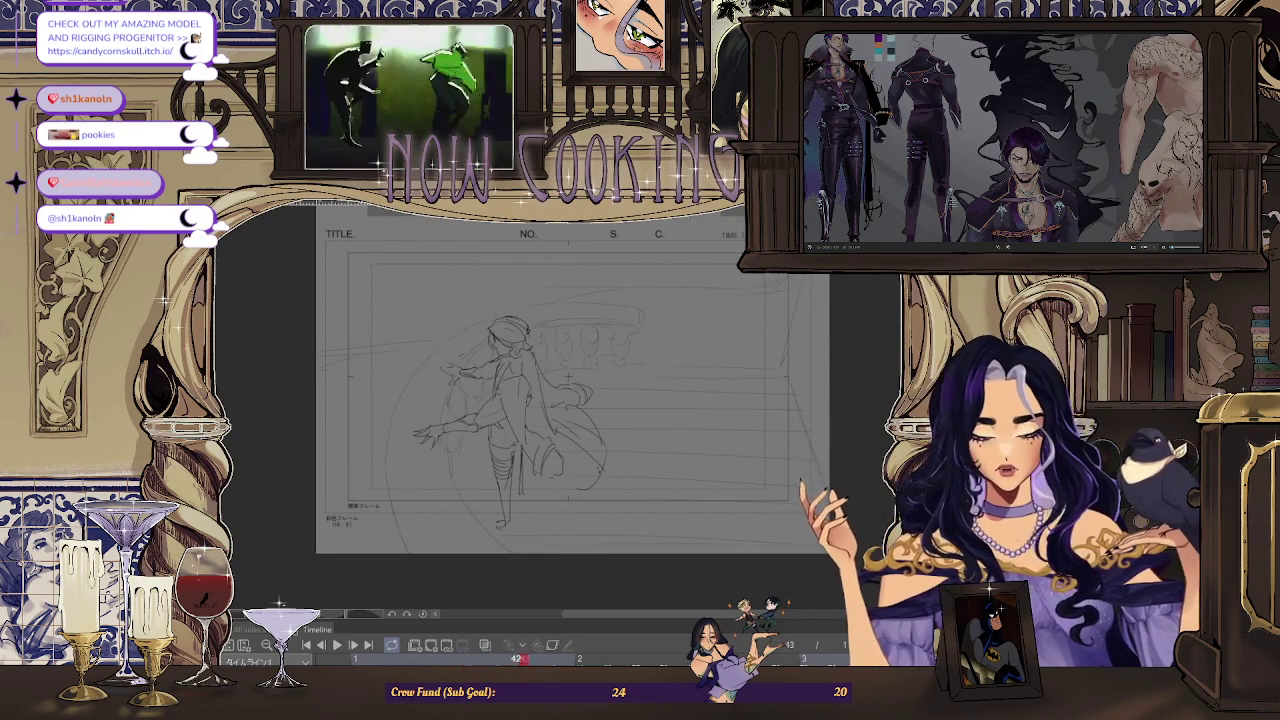
click(436, 648)
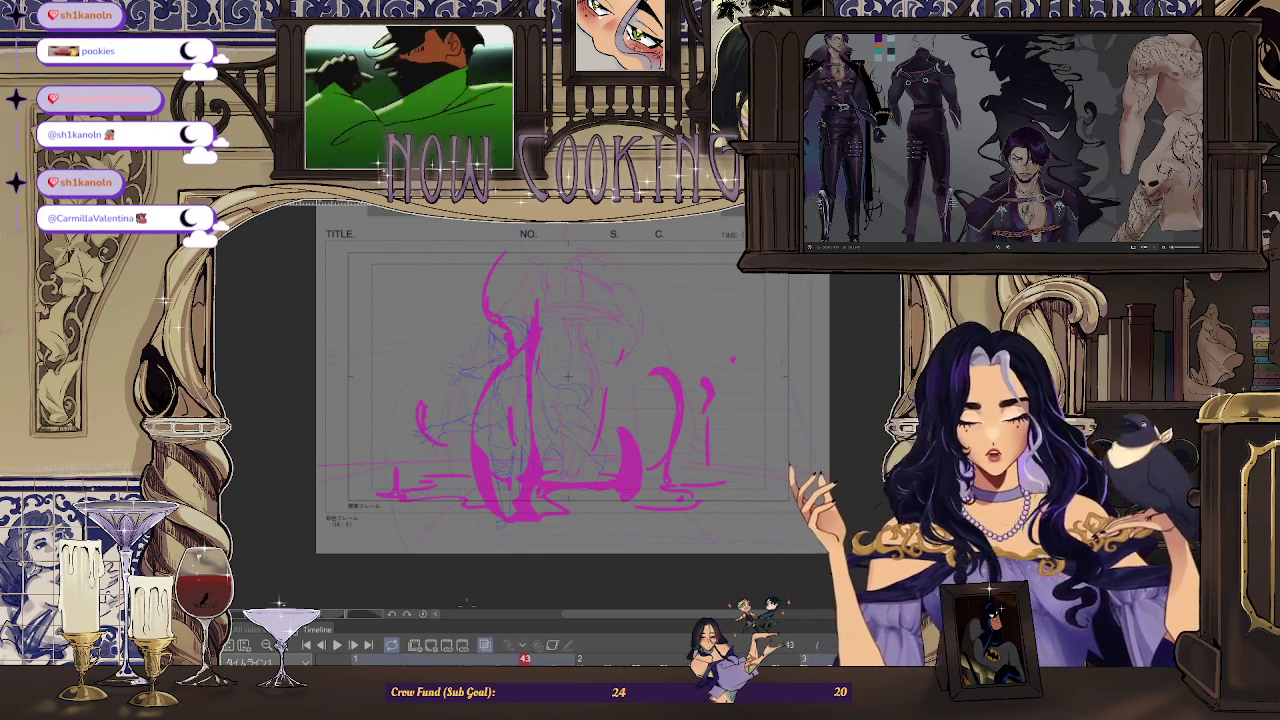
Mirror the canvas and zoom in on the head ellipse on frame 43.
scroll(562, 356, up, 2)
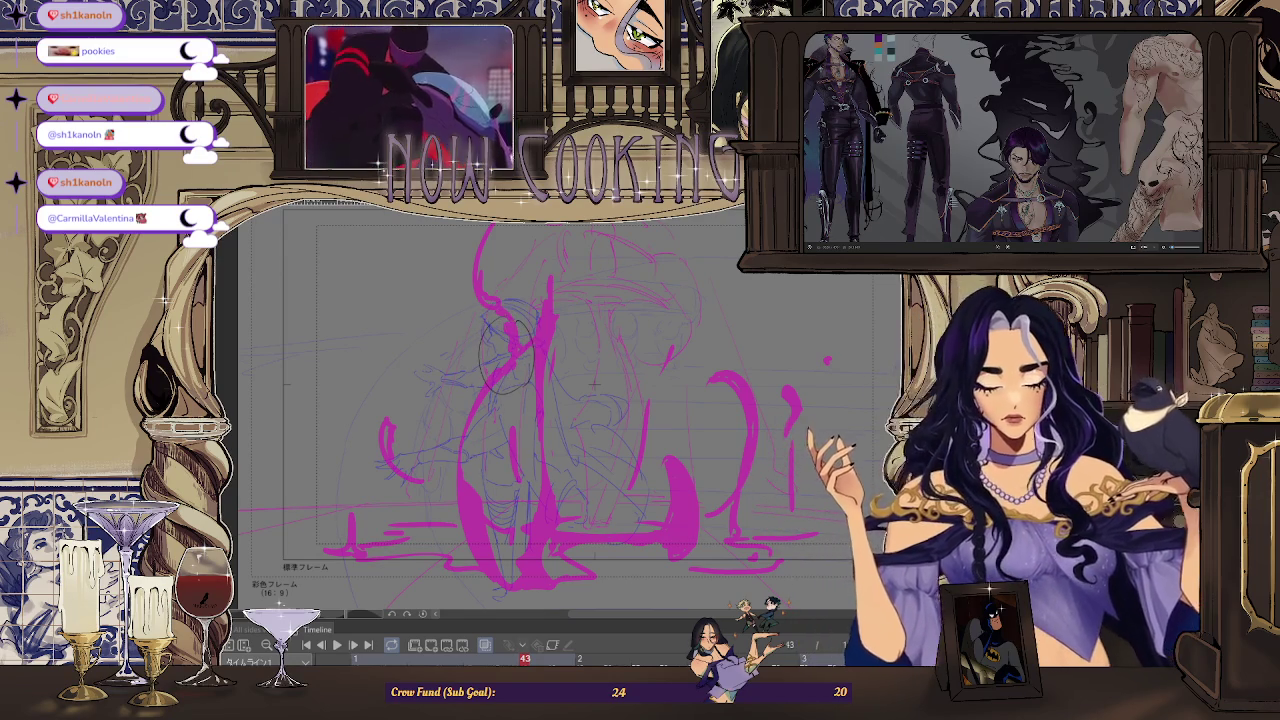
key(h)
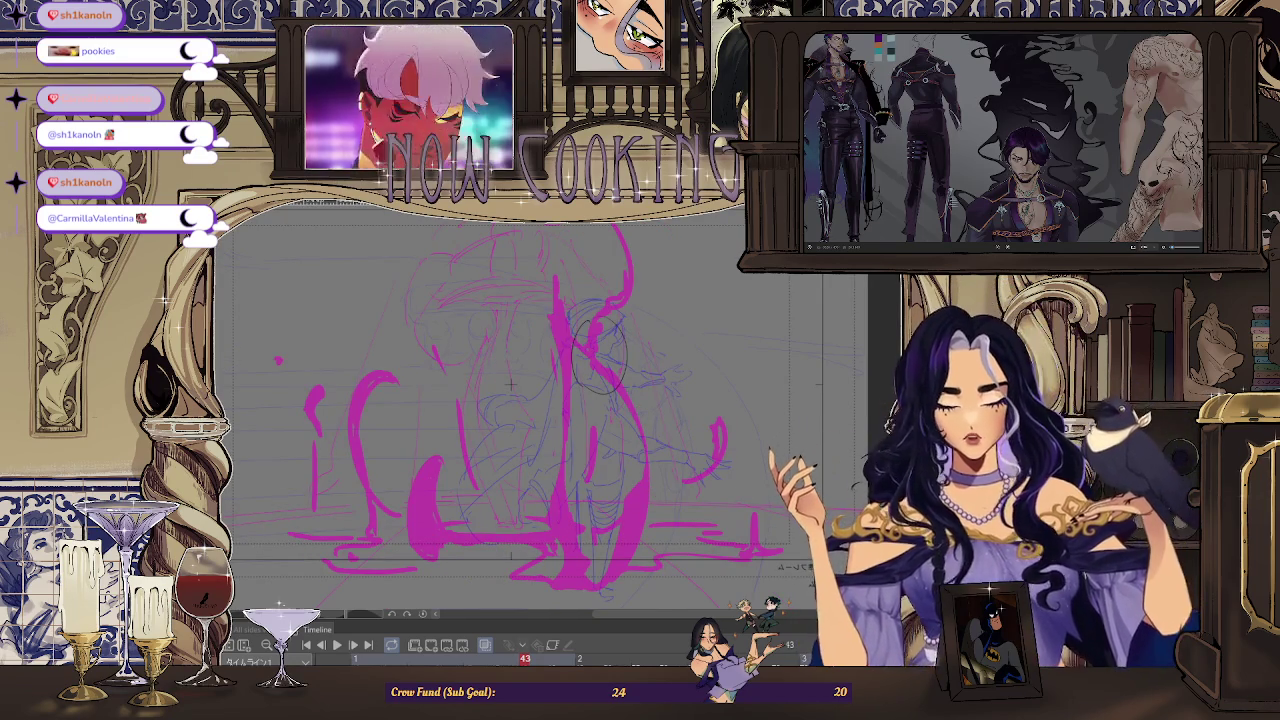
scroll(510, 383, up, 1)
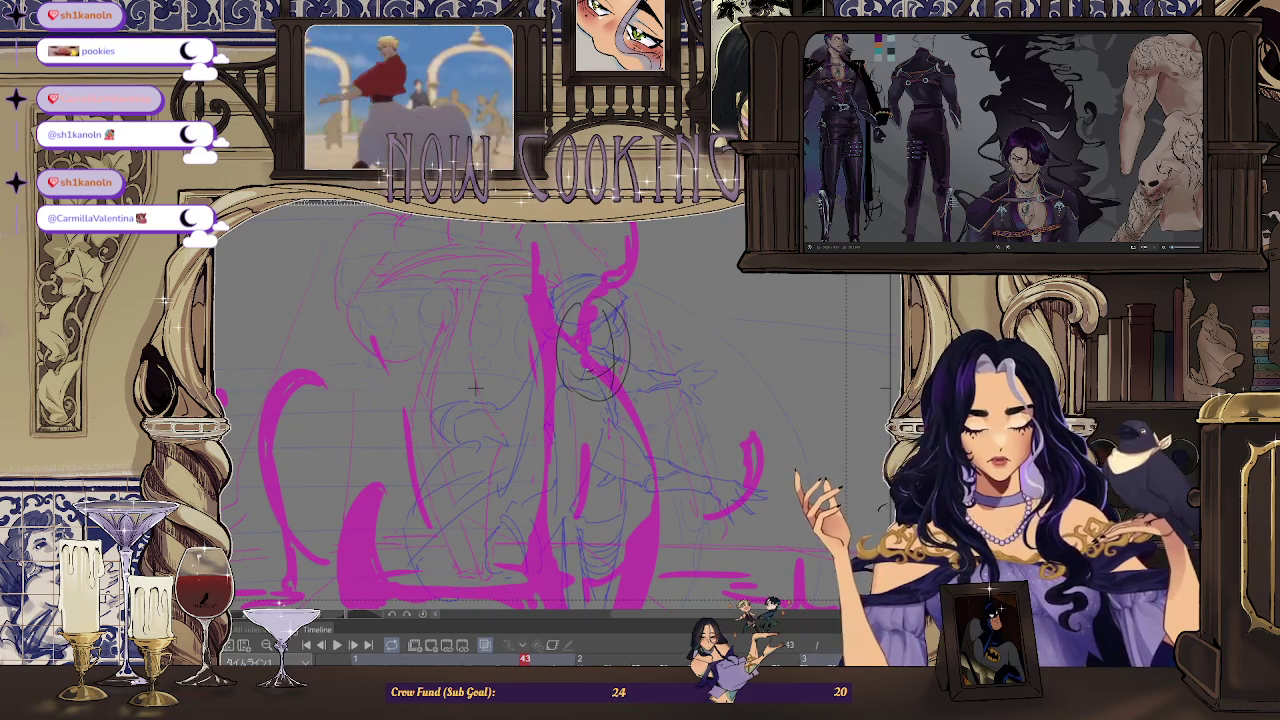
scroll(476, 387, up, 2)
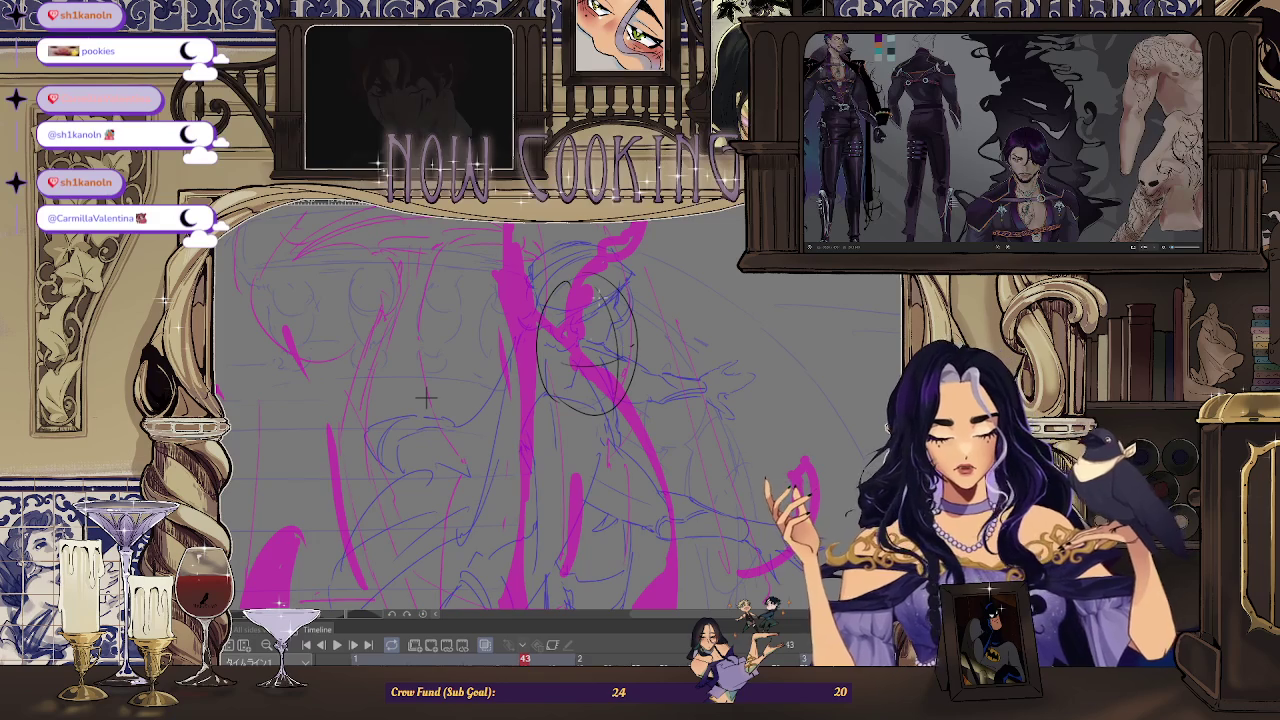
scroll(426, 398, up, 1)
Sketch a small pencil stroke inside the head ellipse, then zoom back out.
mouse_move(616, 346)
mouse_down()
mouse_move(592, 360)
mouse_move(616, 351)
mouse_up()
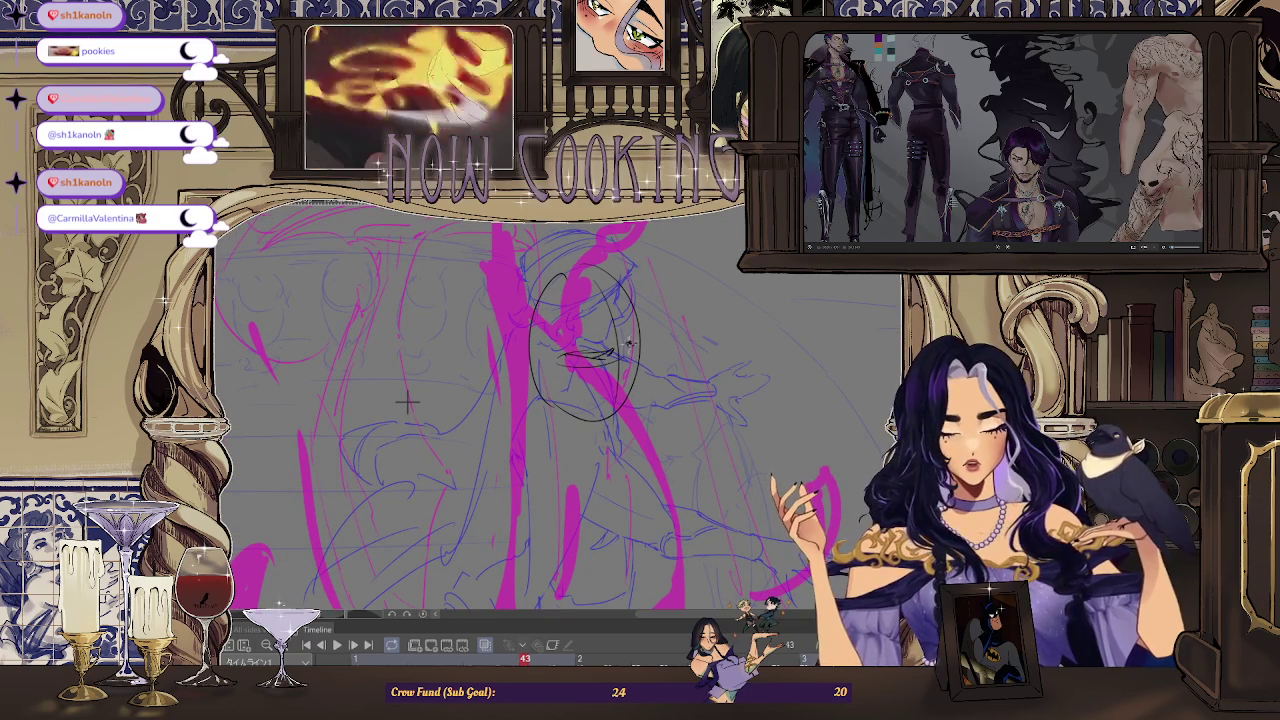
scroll(407, 402, down, 1)
scroll(612, 362, down, 1)
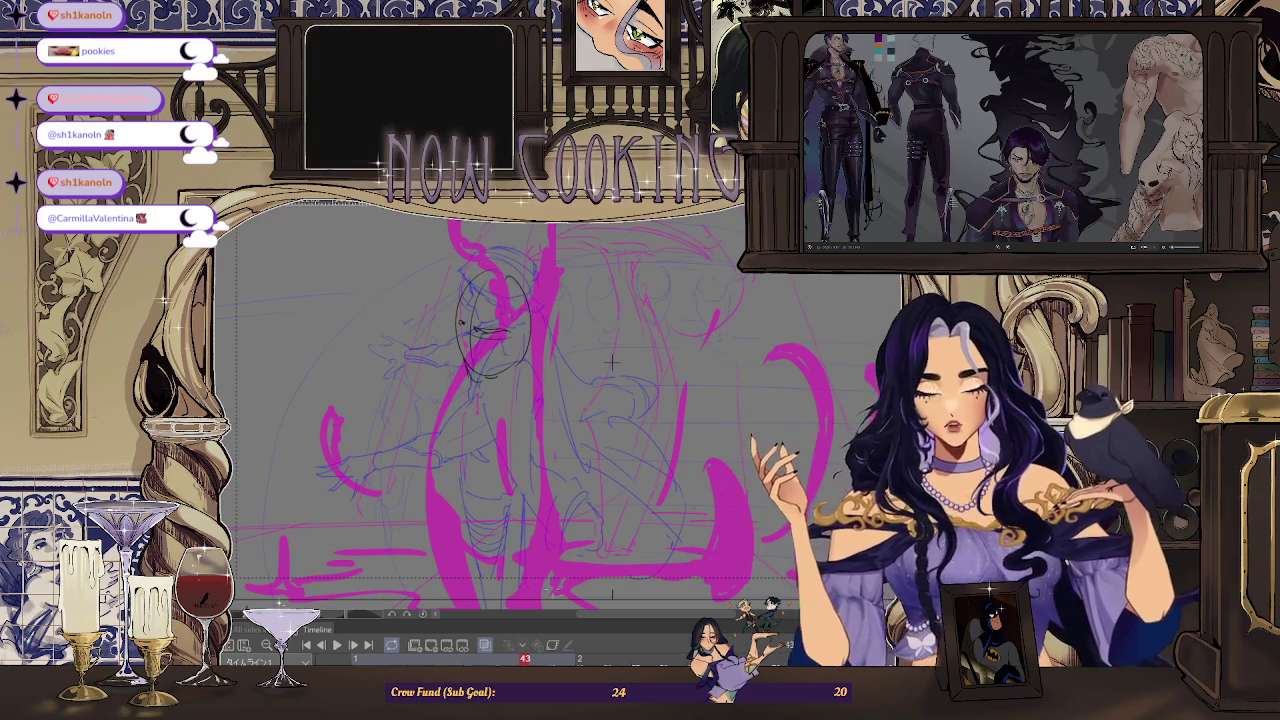
scroll(613, 362, down, 3)
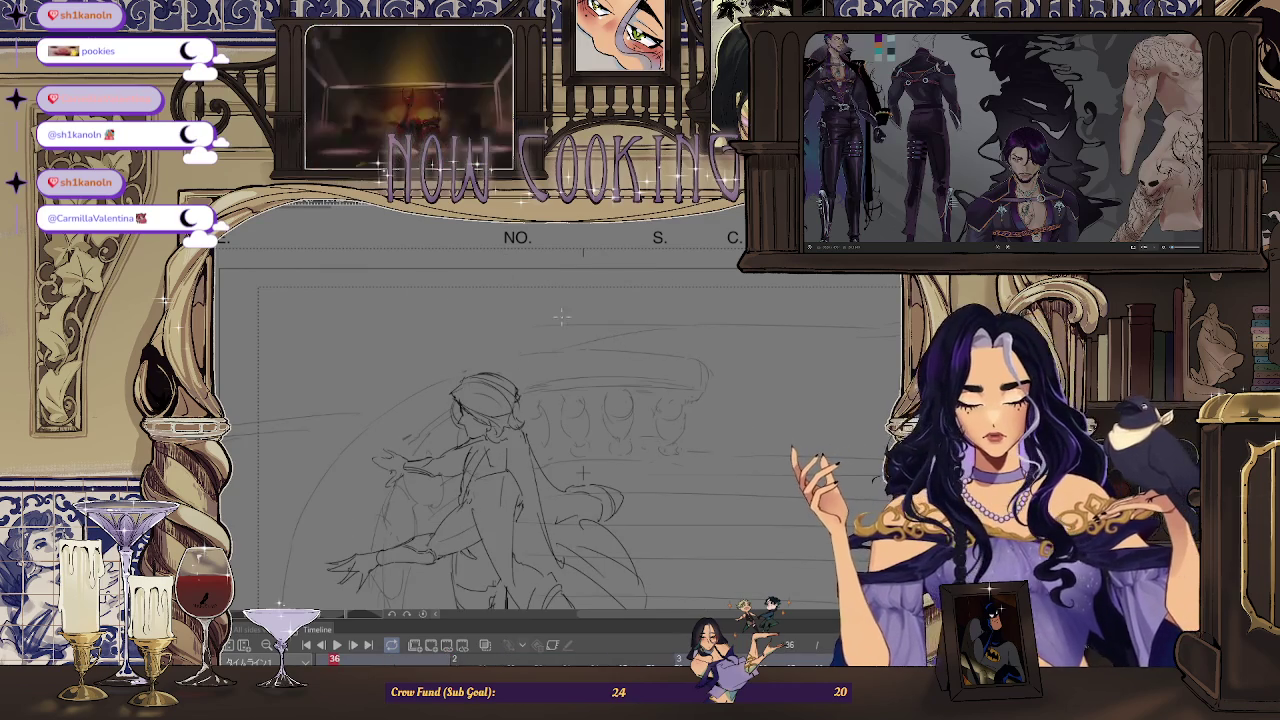
Add a diagonal pencil line to the figure and play back the animation.
drag(540, 323, 498, 382)
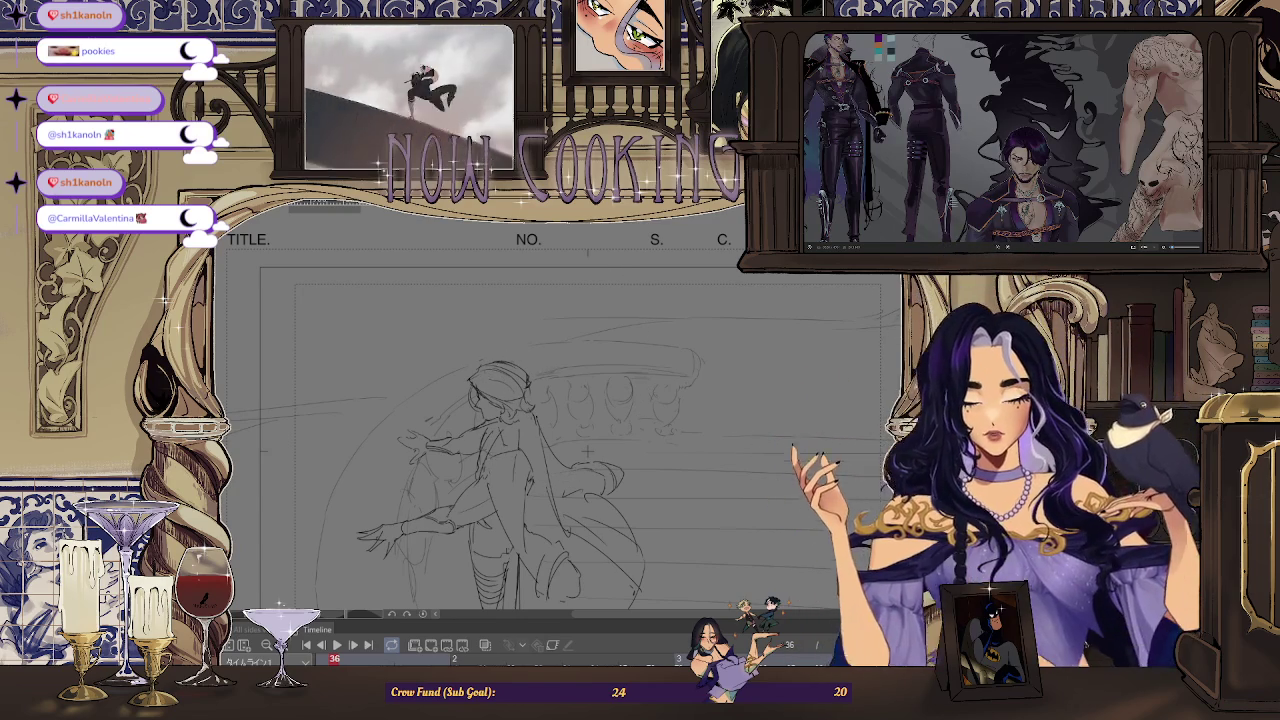
key(space)
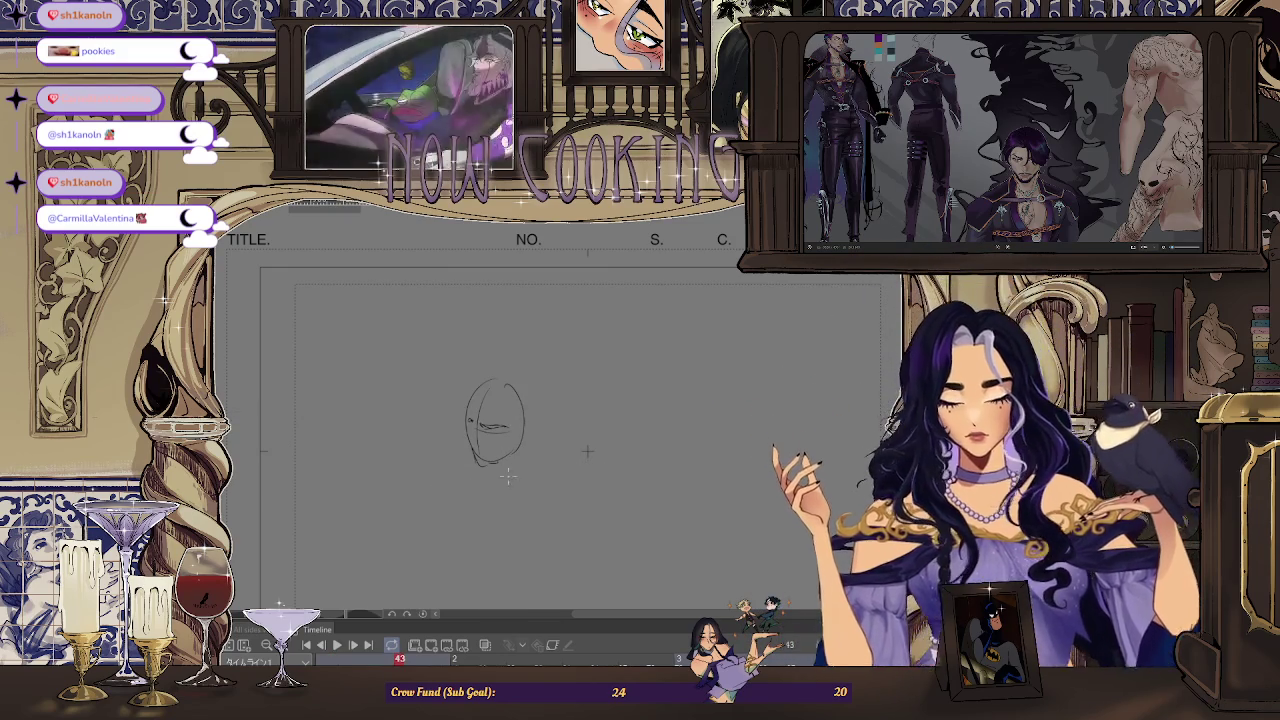
Mirror and zoom in on the head oval, sketch an ear, and preview the animation.
scroll(508, 478, up, 3)
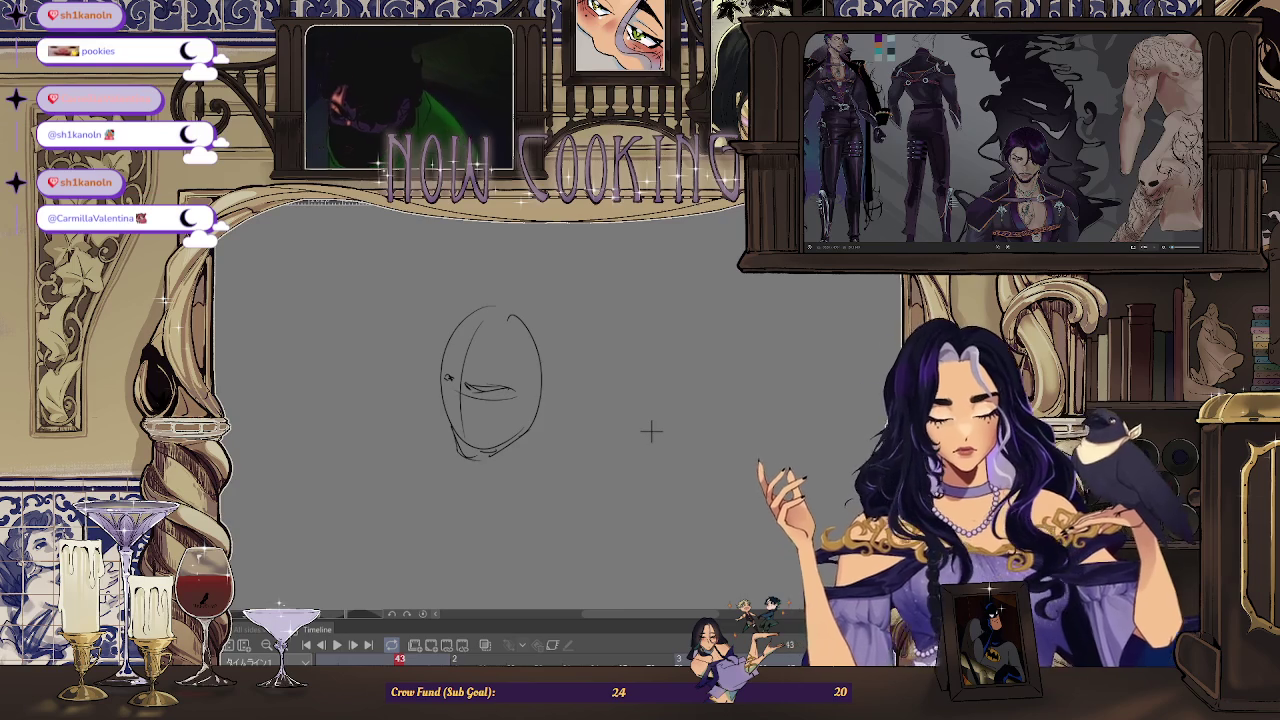
key(h)
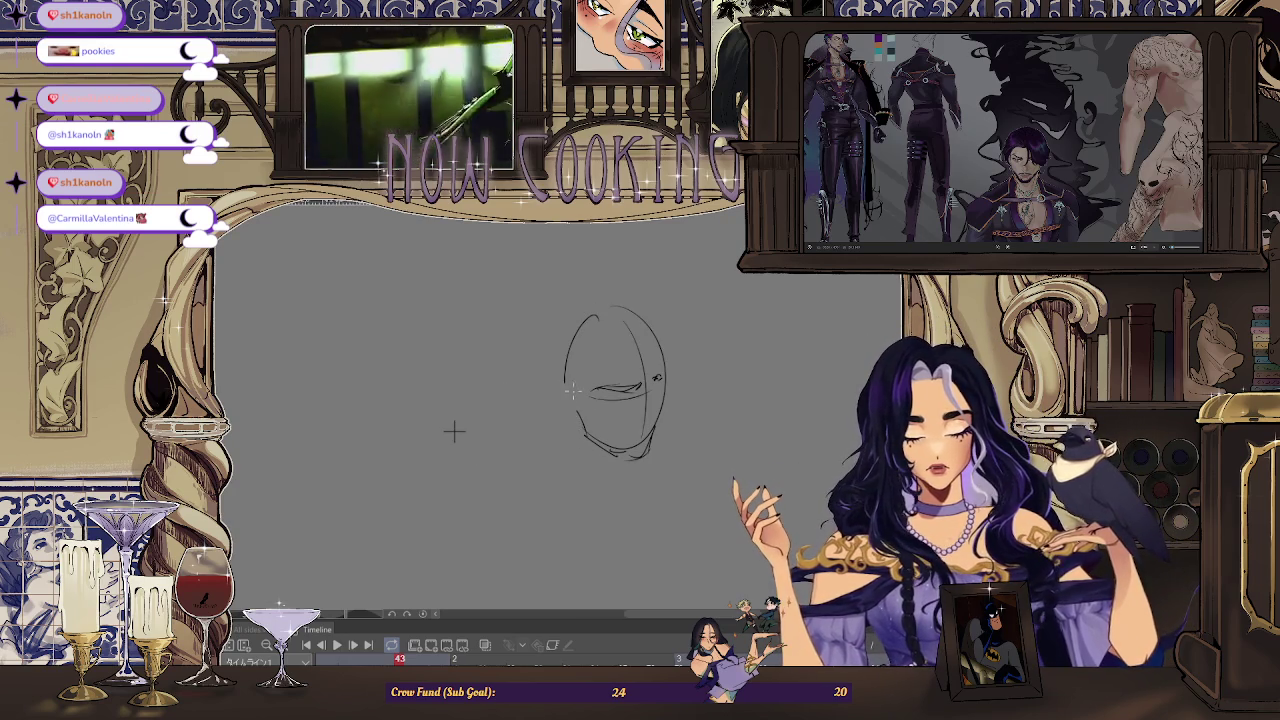
key(ctrl+plus)
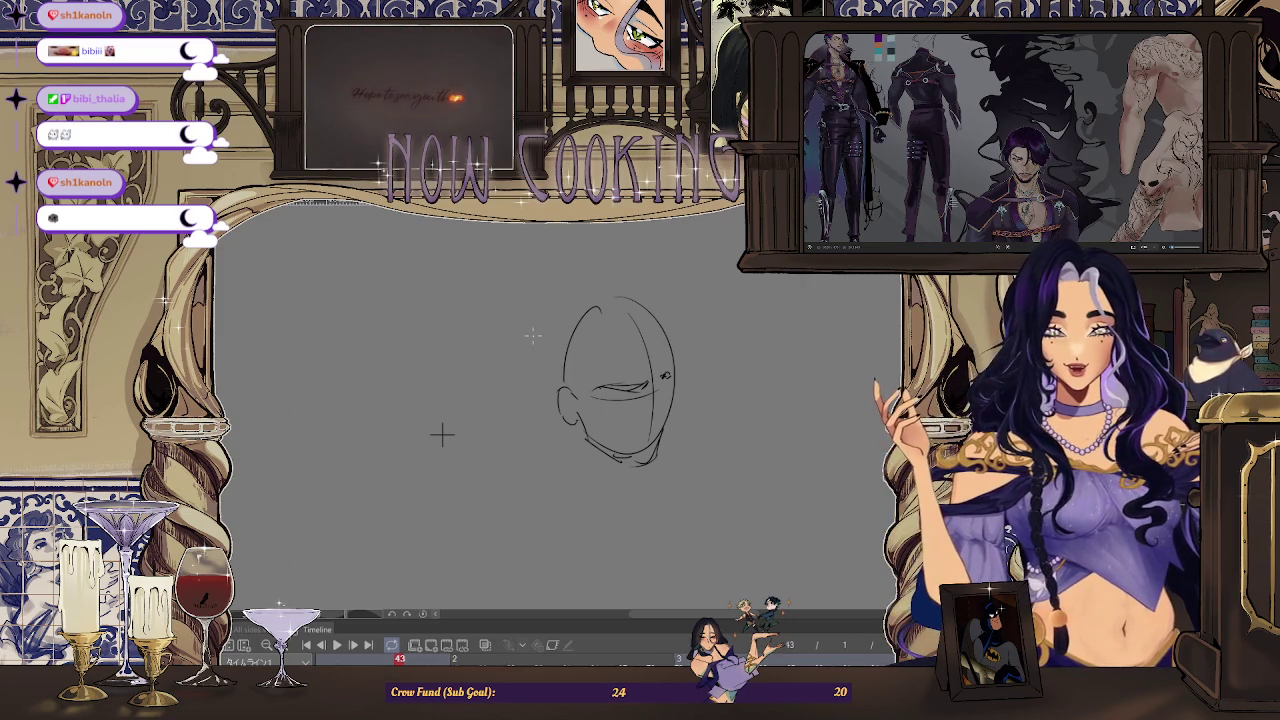
scroll(442, 434, down, 2)
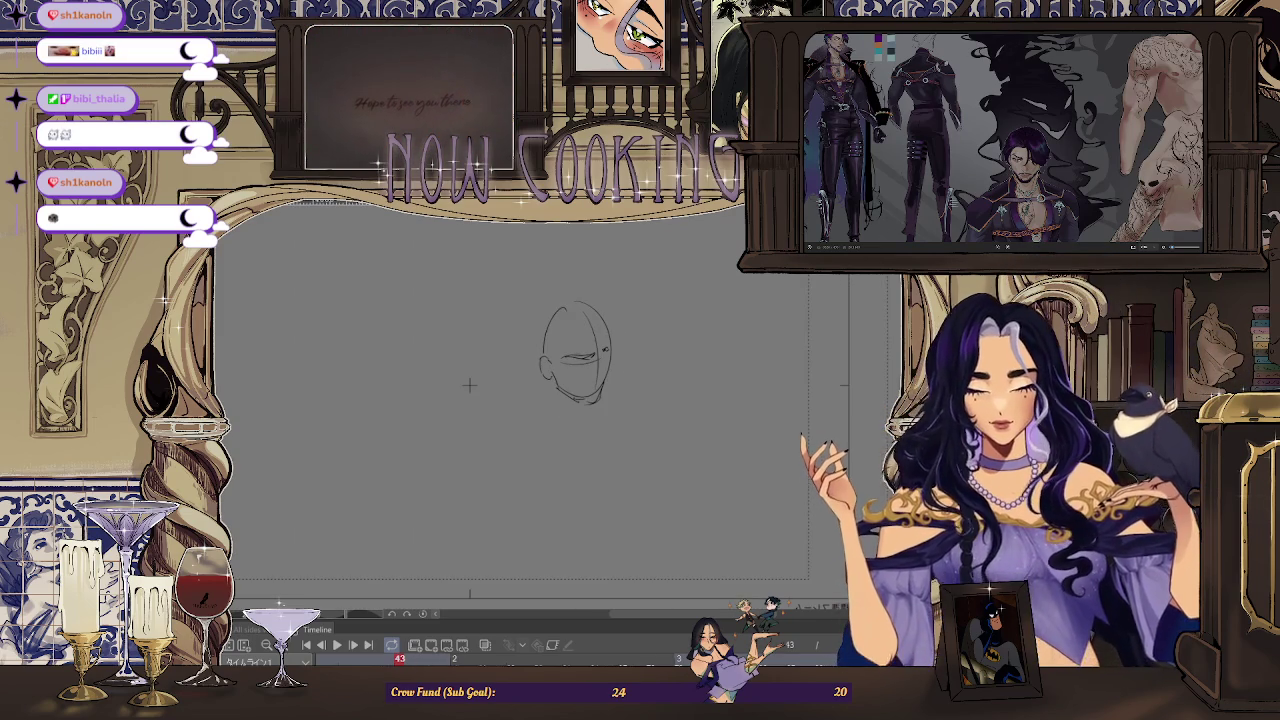
key(space)
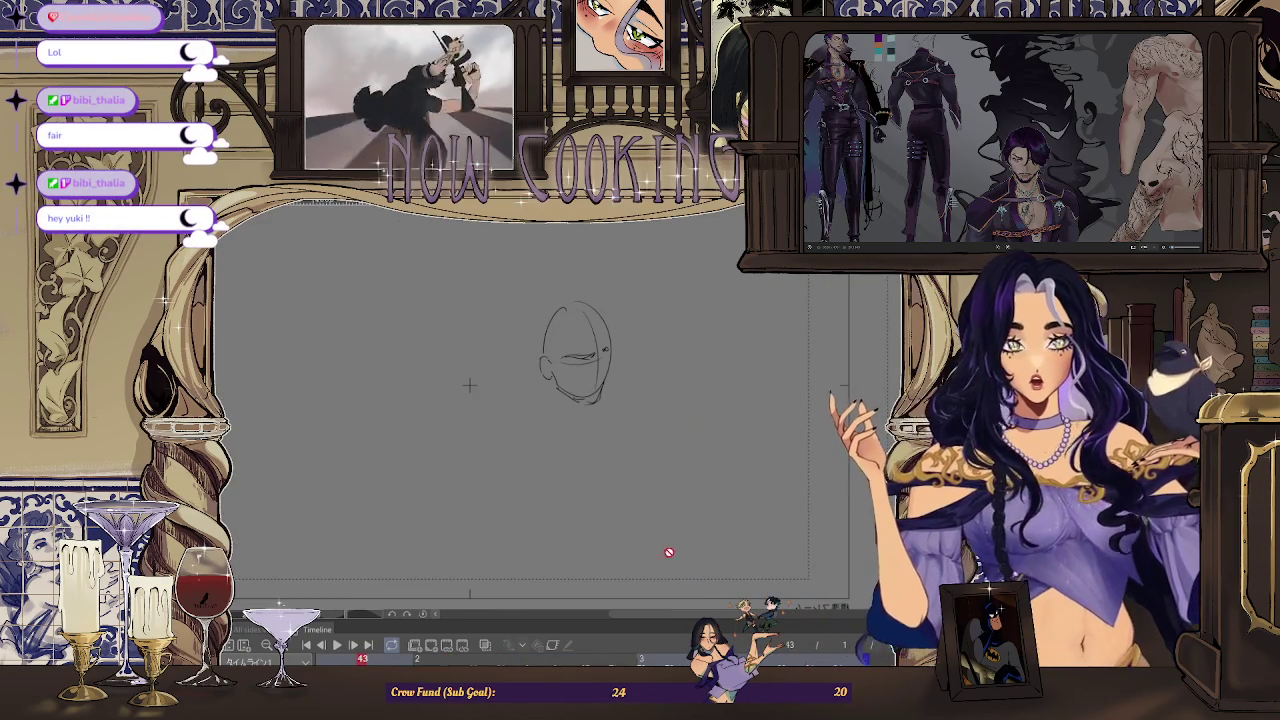
scroll(700, 520, down, 2)
Show the neighbouring frames' onion skins, then hide them and zoom in on the head.
click(486, 646)
scroll(678, 461, up, 2)
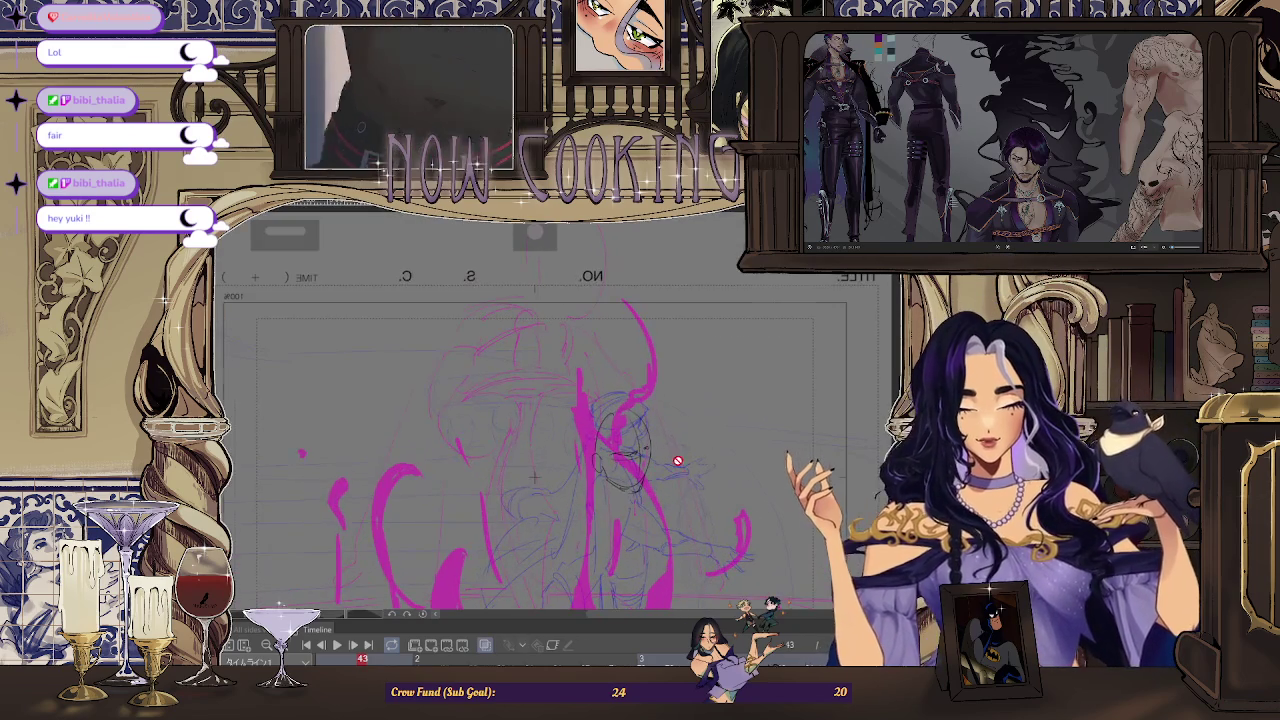
key(h)
scroll(571, 477, up, 1)
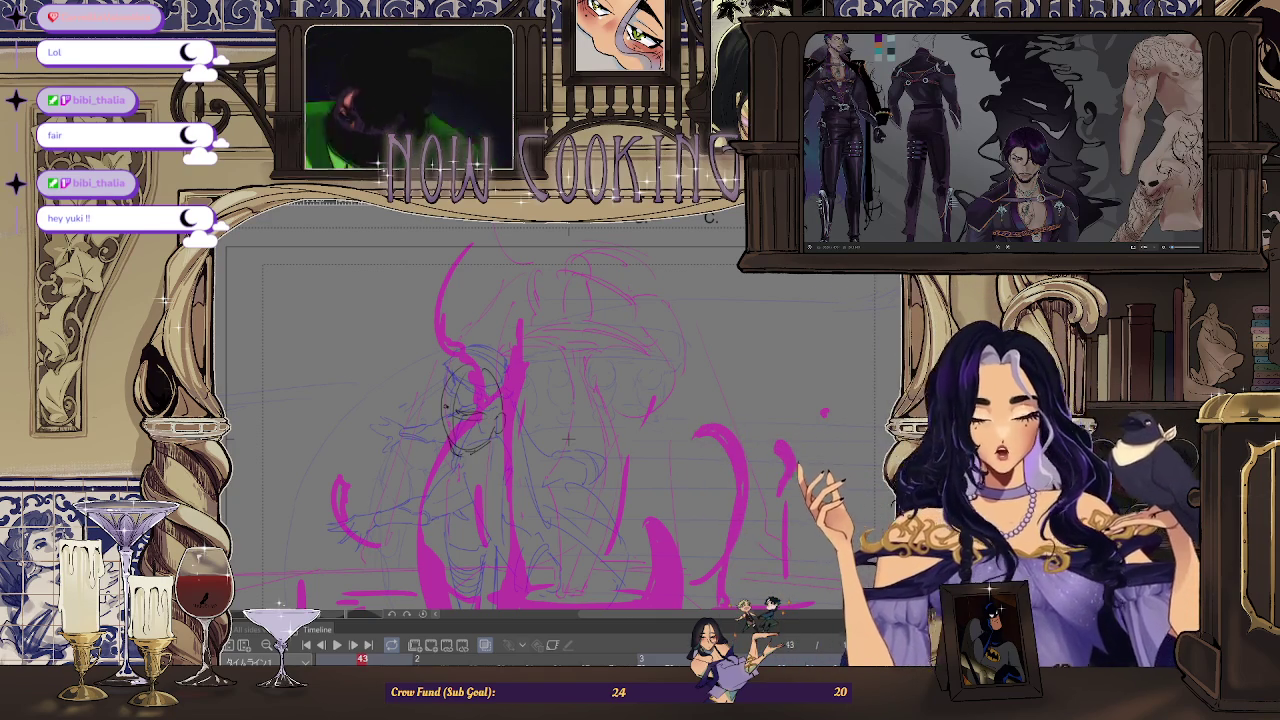
key(ctrl+Tab)
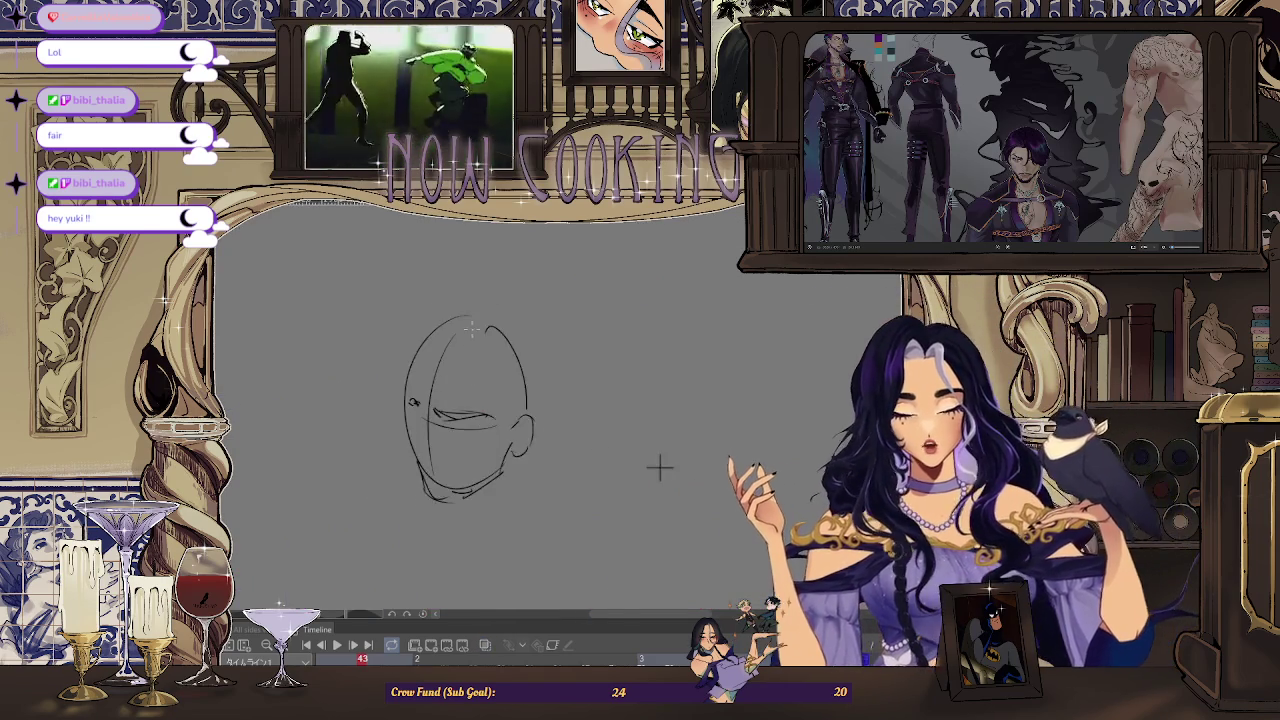
key(ctrl+plus)
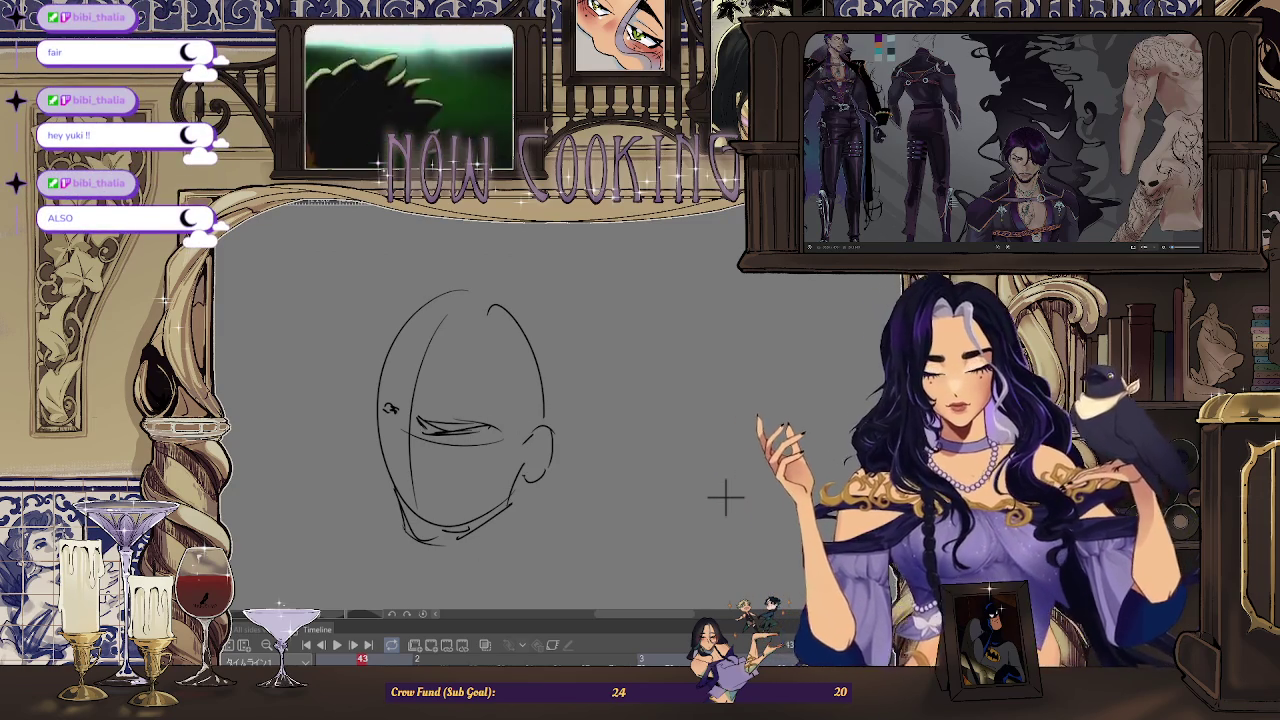
Erase the messy eye strokes, checking the head mirrored and at several zoom levels.
key(h)
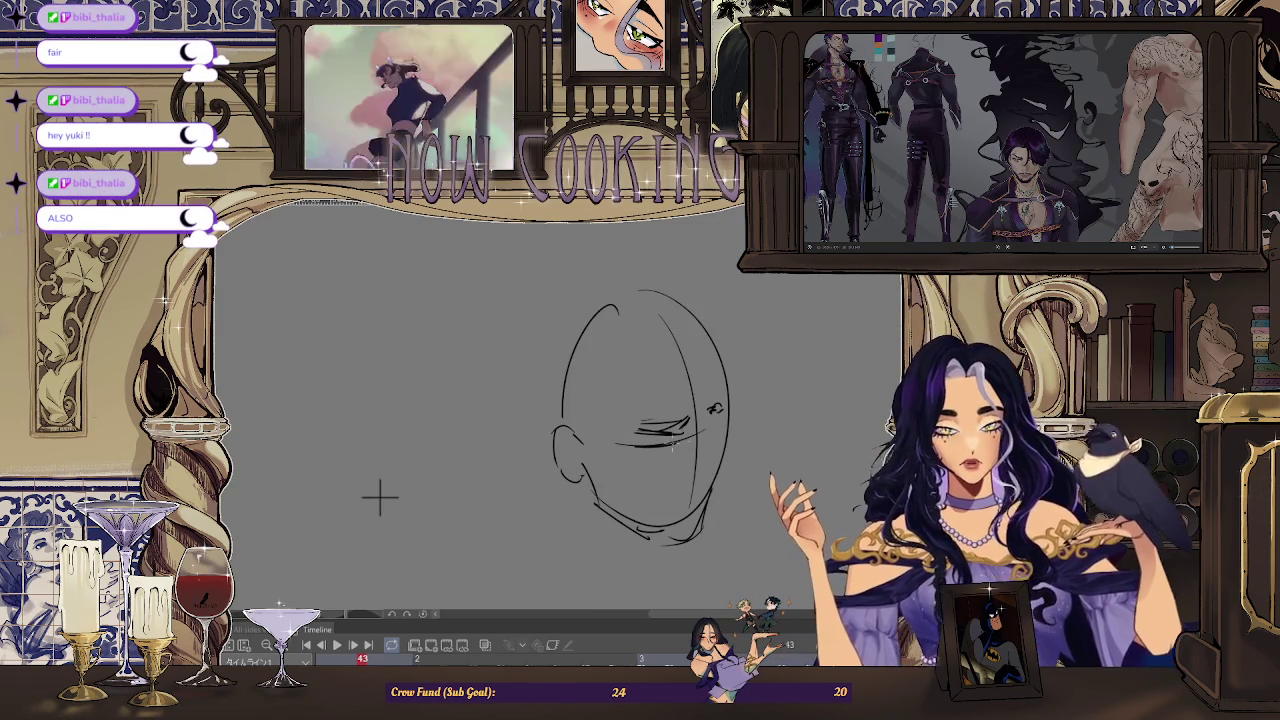
key(ctrl+plus)
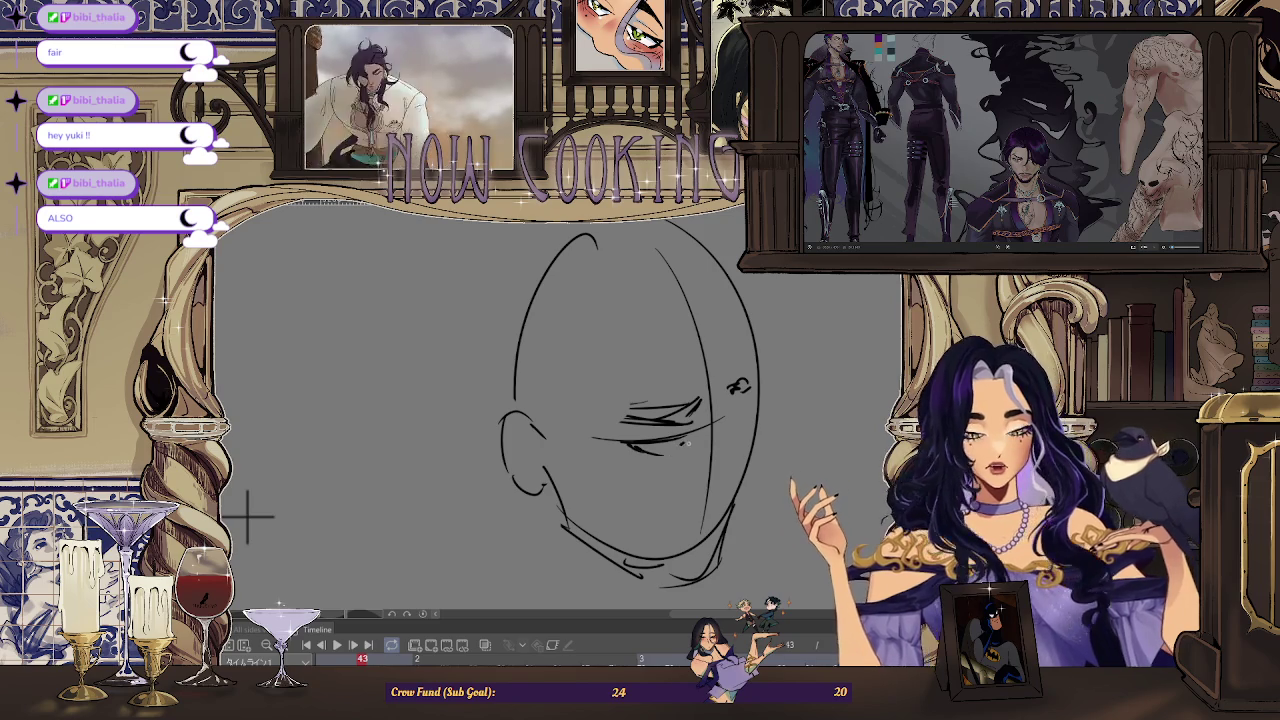
key(ctrl+plus)
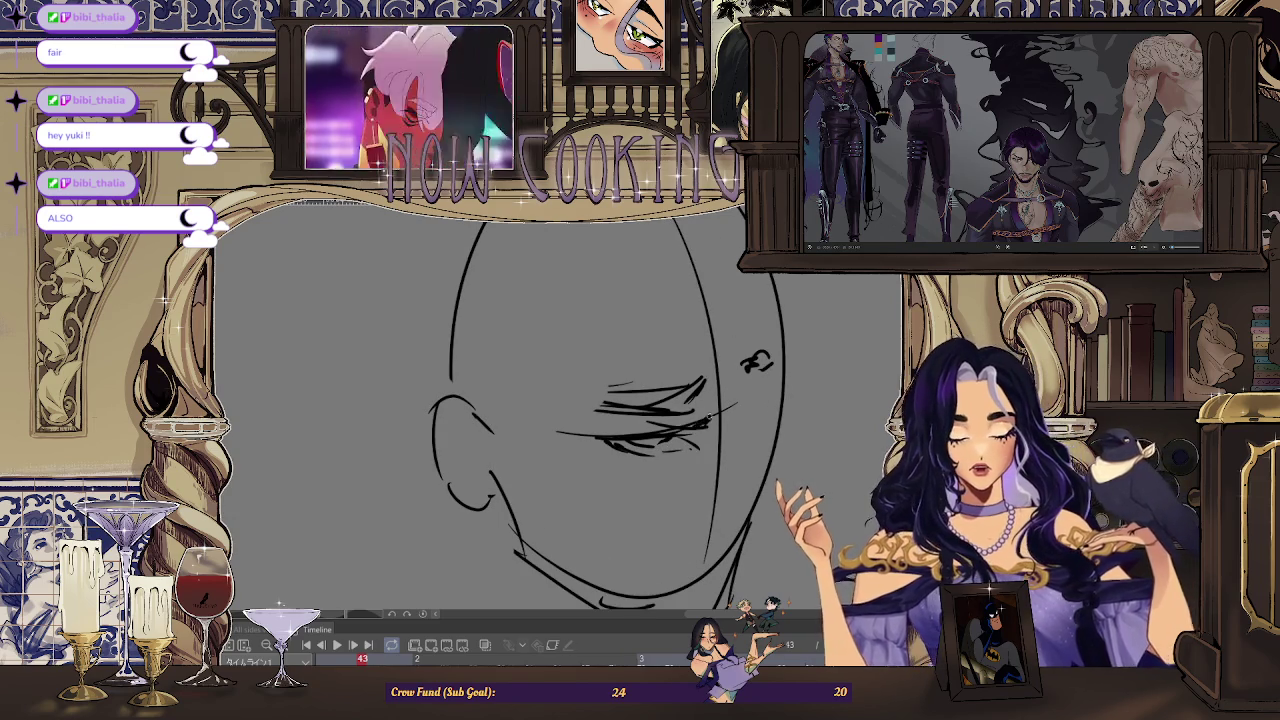
mouse_move(605, 400)
mouse_down()
mouse_move(630, 378)
mouse_move(700, 380)
mouse_up()
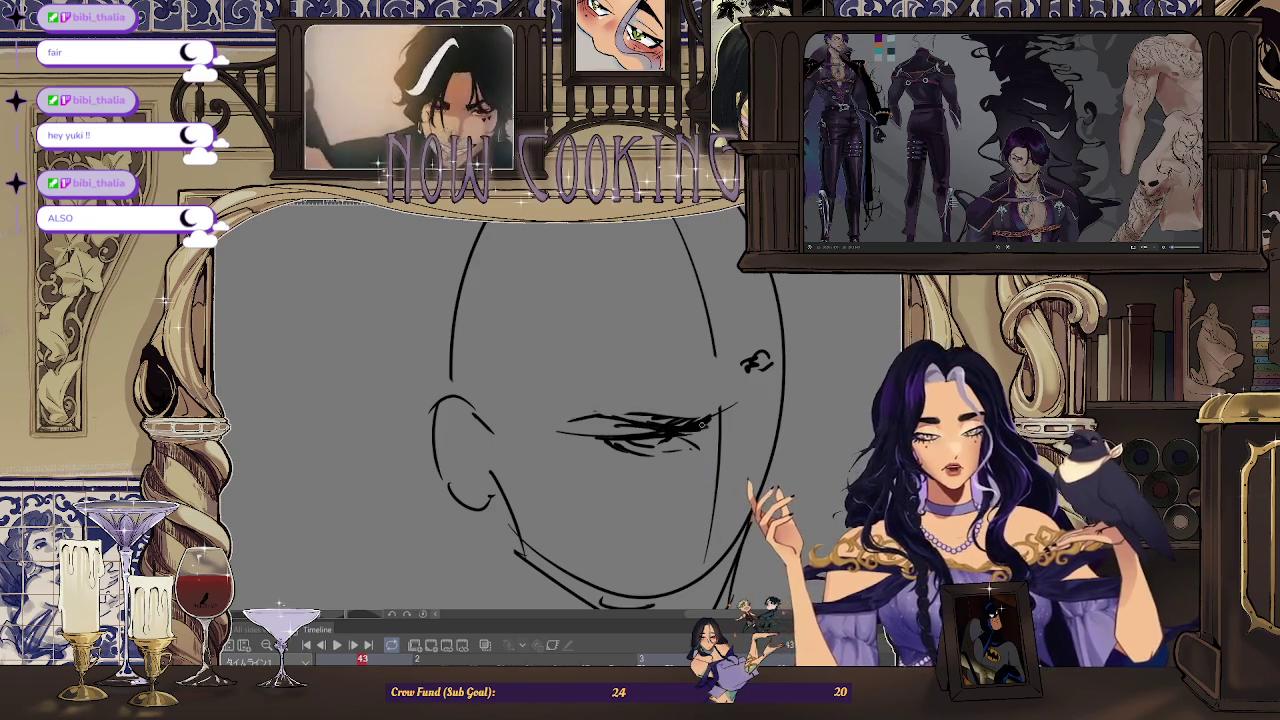
key(ctrl+minus)
key(ctrl+plus)
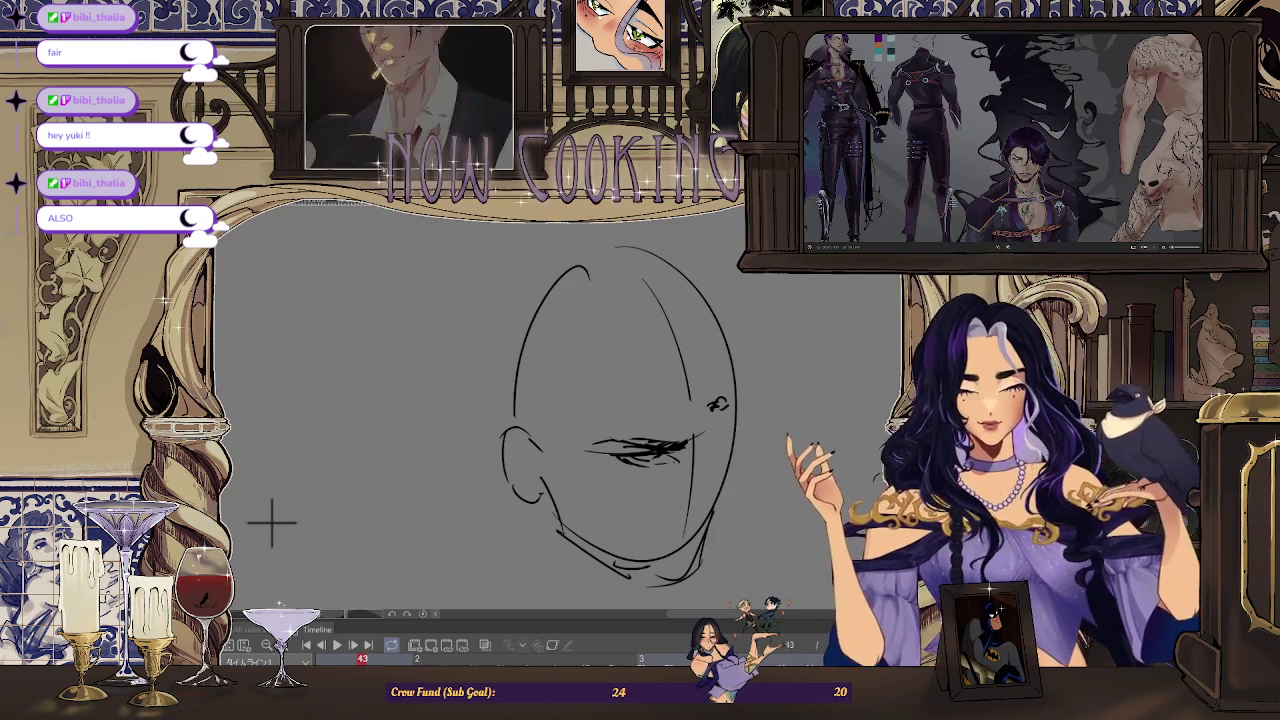
key(h)
scroll(395, 378, up, 1)
scroll(480, 400, down, 2)
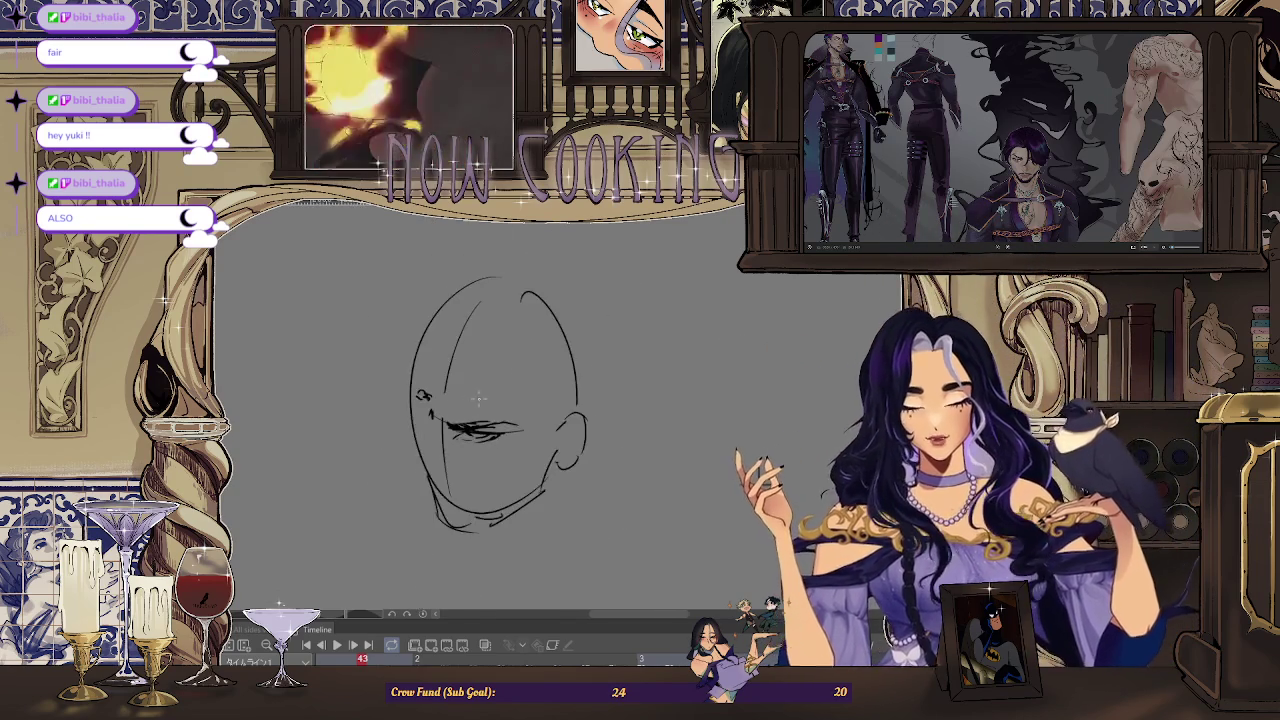
scroll(500, 400, up, 1)
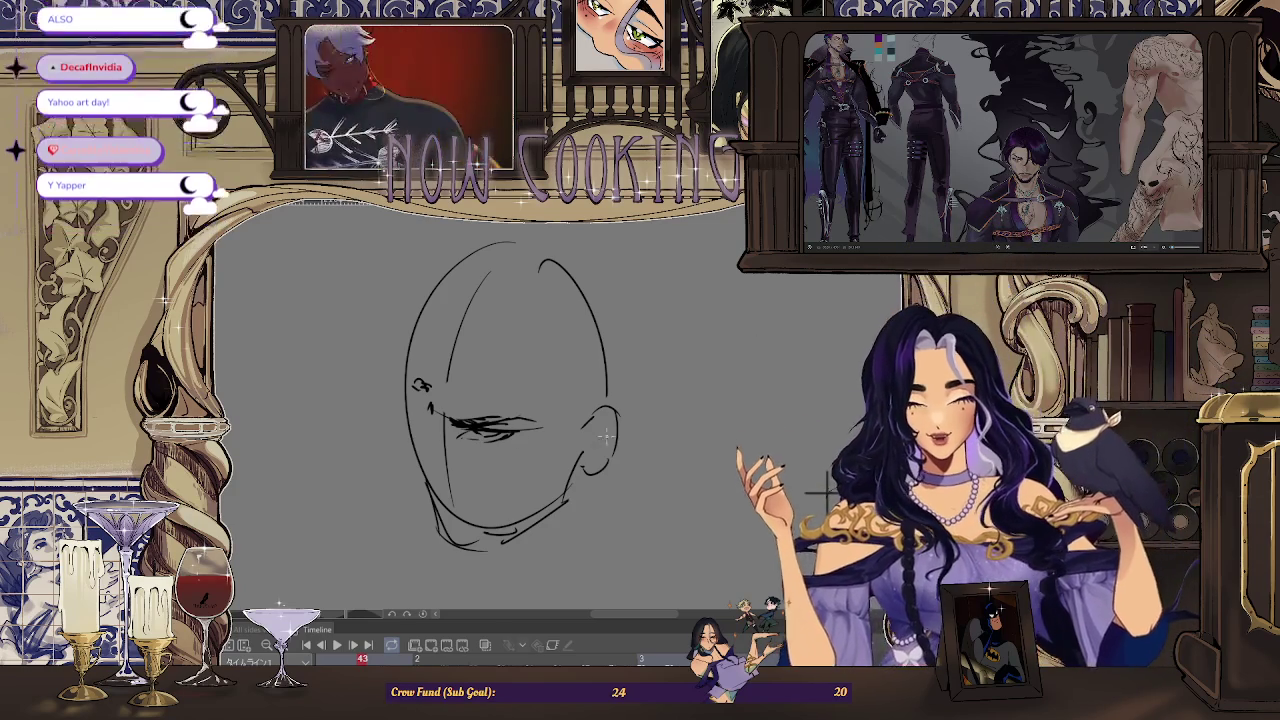
scroll(510, 400, up, 1)
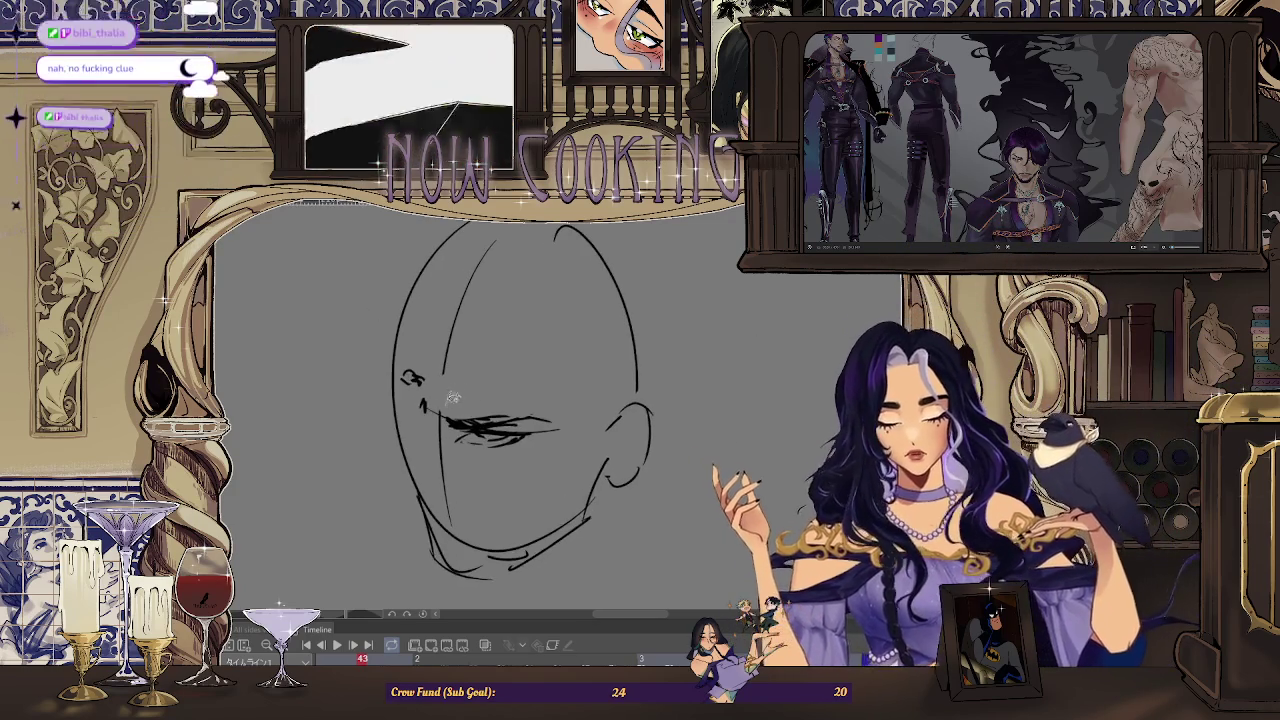
Transform the selected eye scribble into place, deselect it, and check the head flipped horizontally.
drag(445, 400, 455, 392)
key(ctrl+t)
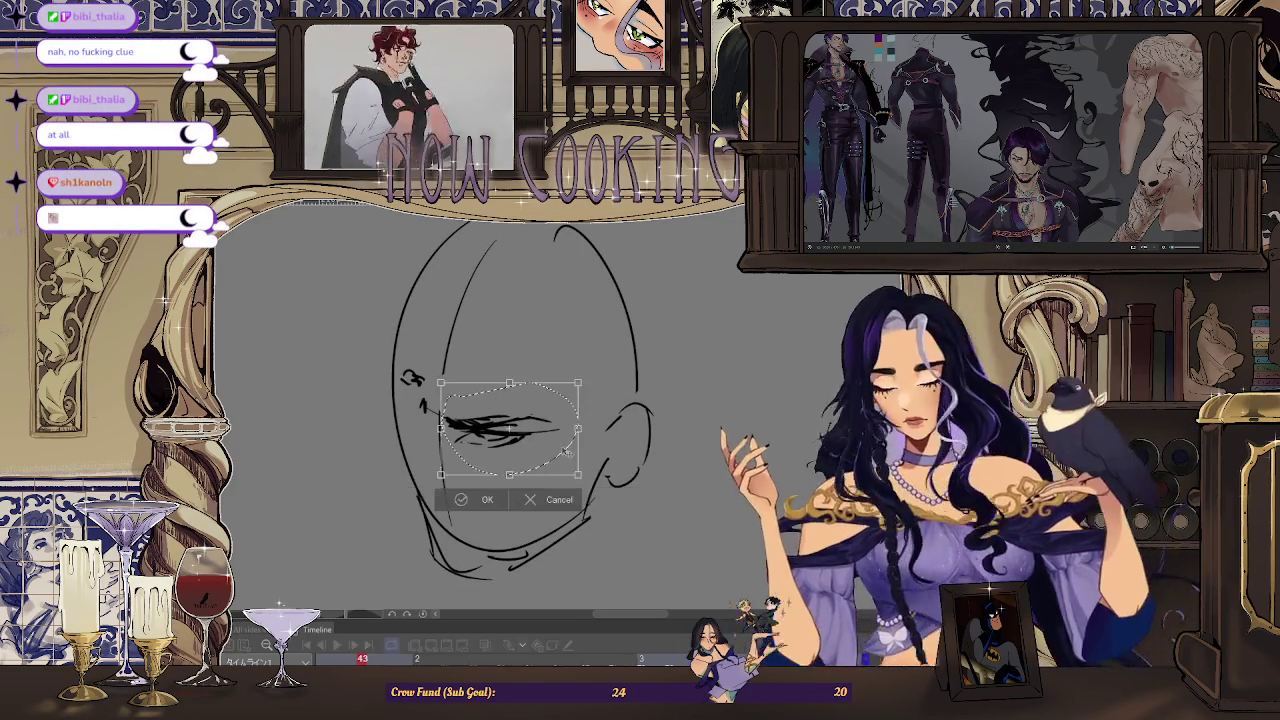
click(499, 495)
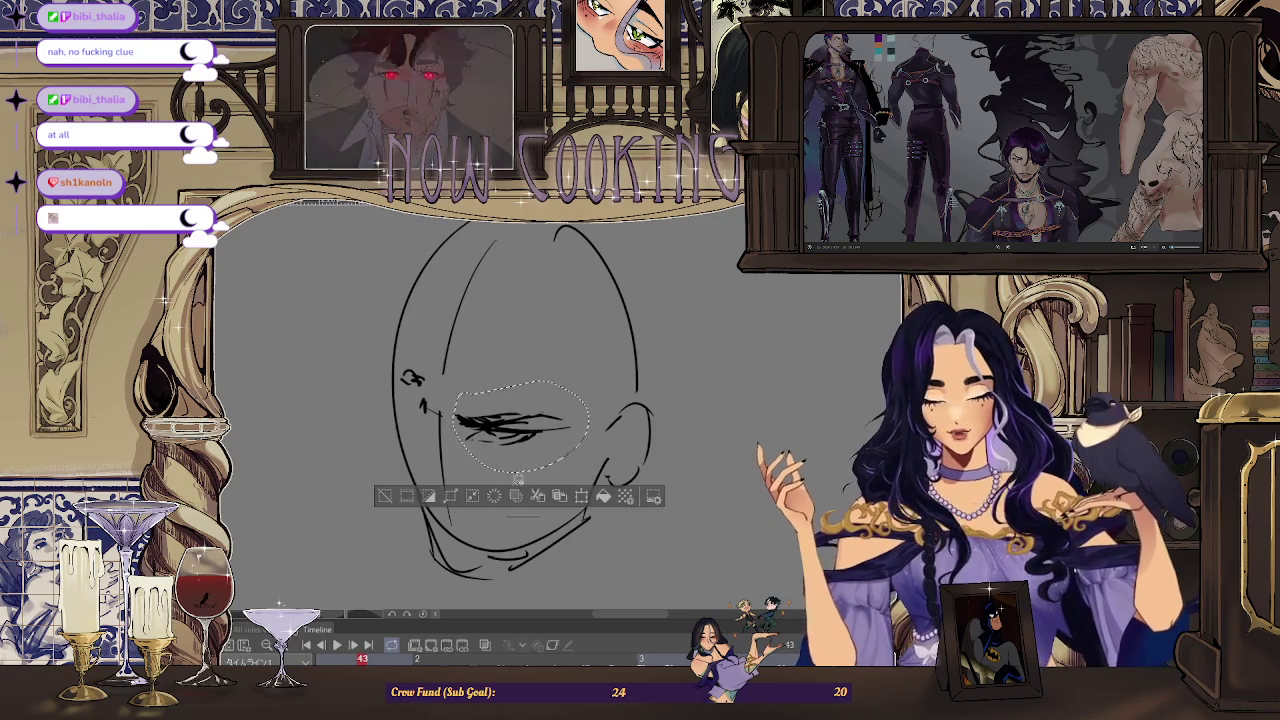
key(ctrl+d)
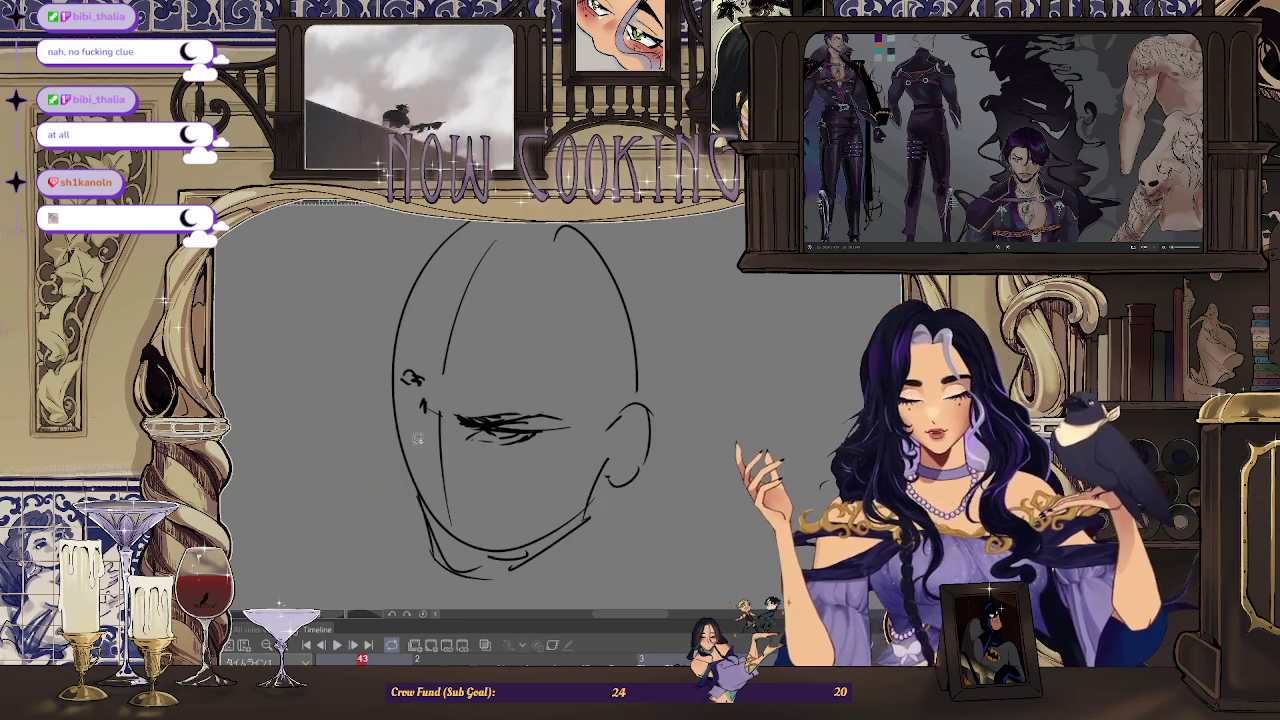
mouse_move(432, 421)
mouse_down()
mouse_move(412, 478)
mouse_move(434, 440)
mouse_up()
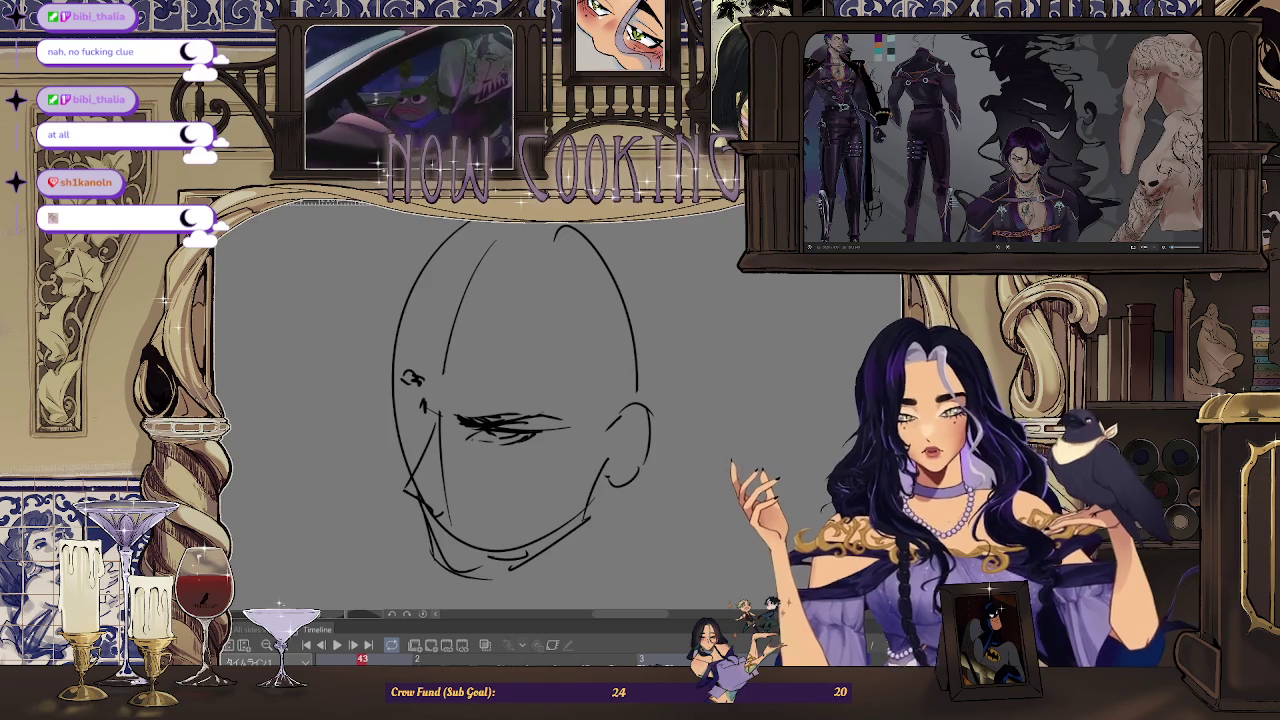
key(h)
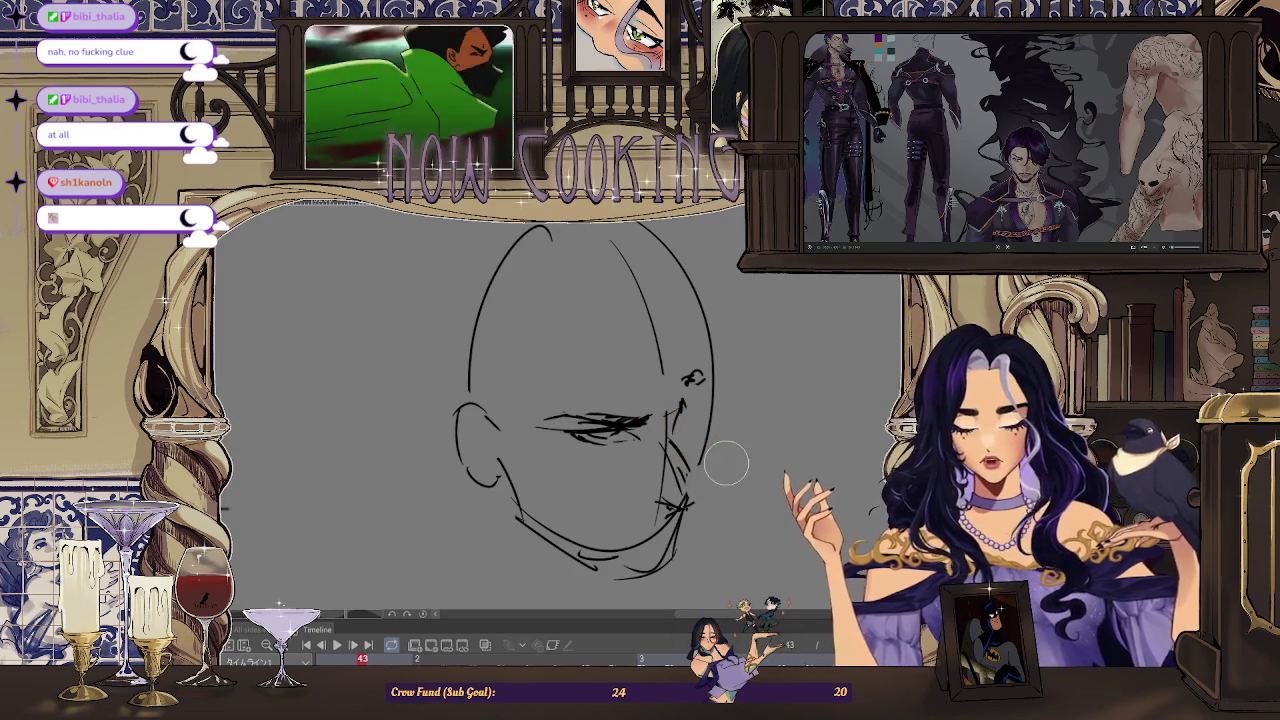
scroll(705, 480, up, 2)
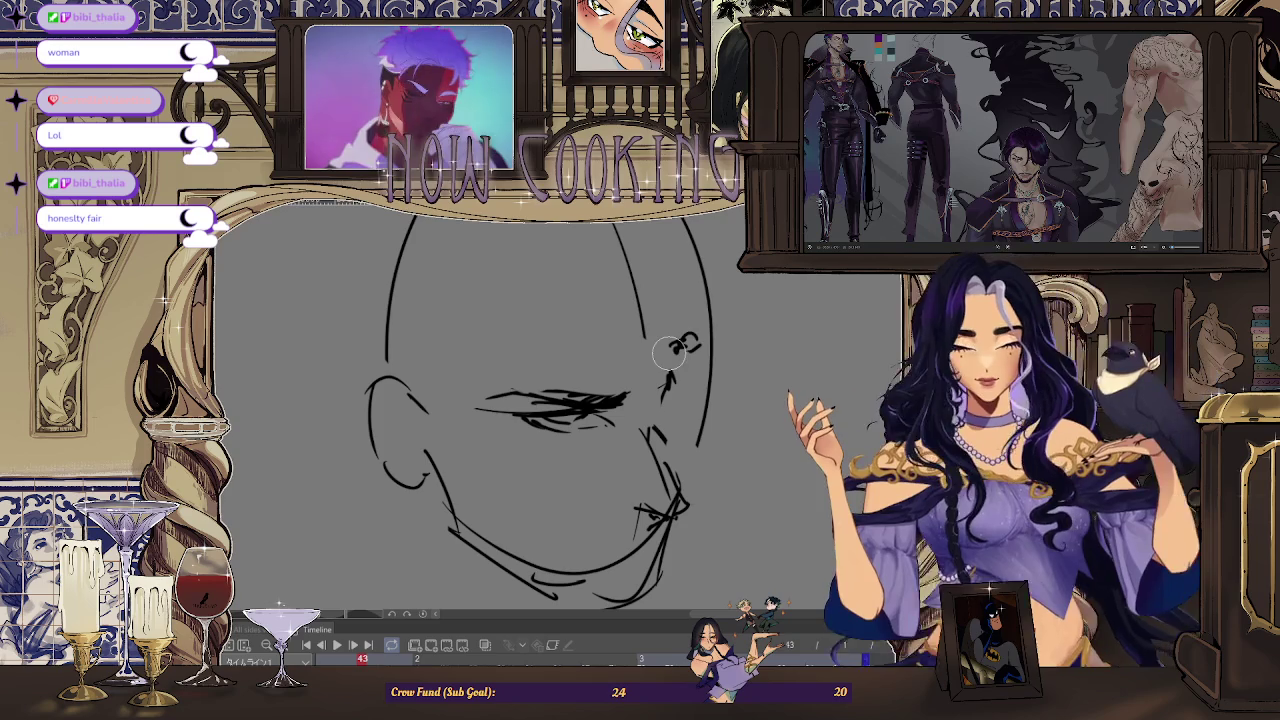
Undo the stray curl near the brow and a misplaced short stroke by the far eye.
key(ctrl+z)
drag(668, 373, 697, 356)
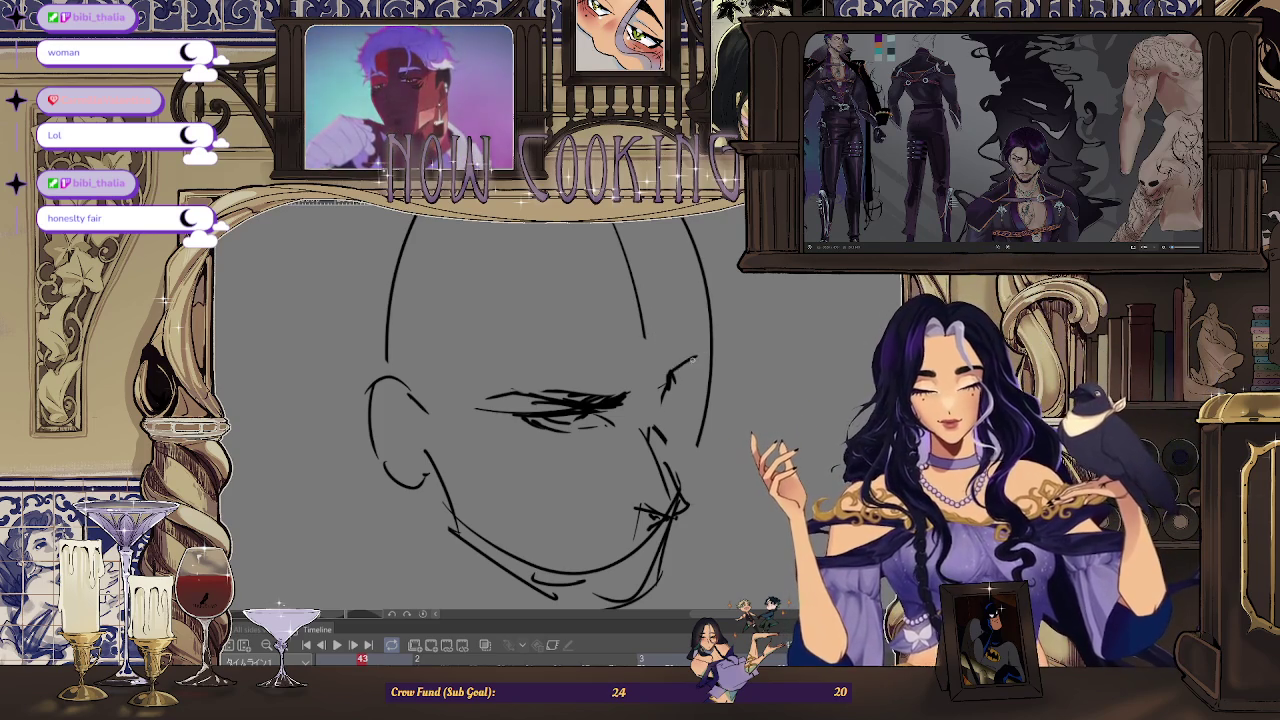
key(ctrl+z)
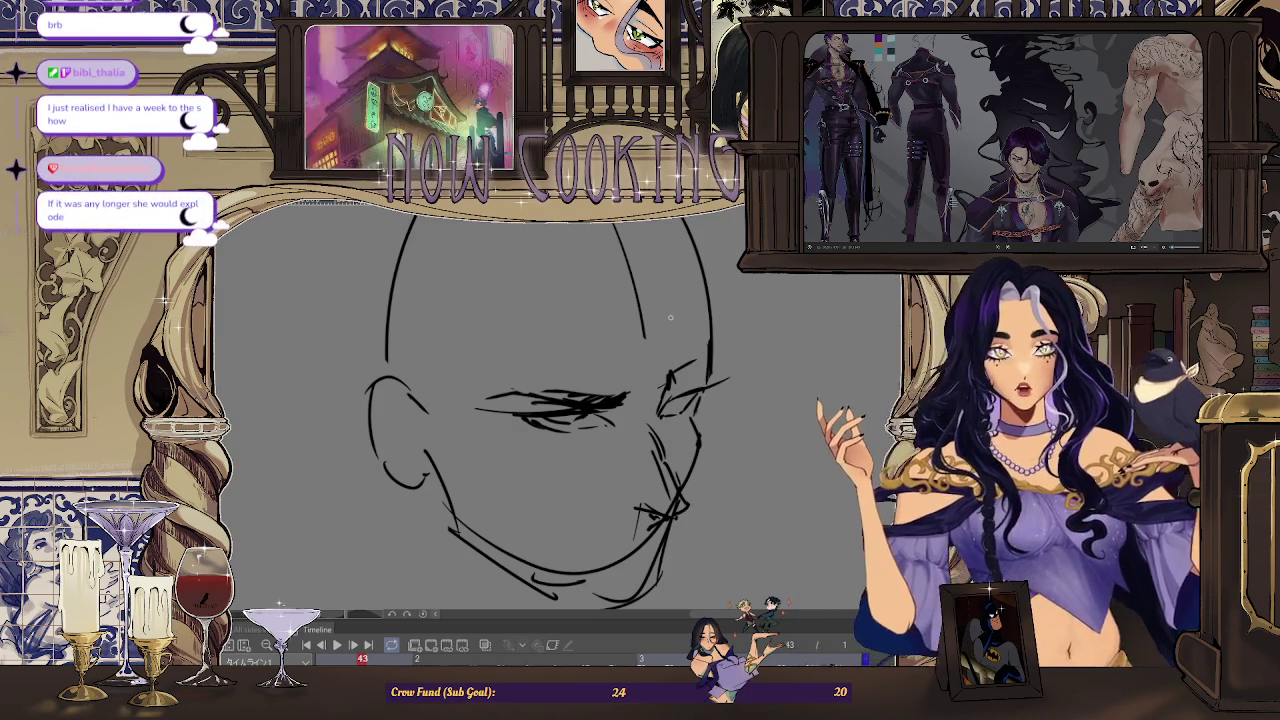
Flip the view back to normal, zoom in on the head, and shrink the brush size.
scroll(670, 317, up, 1)
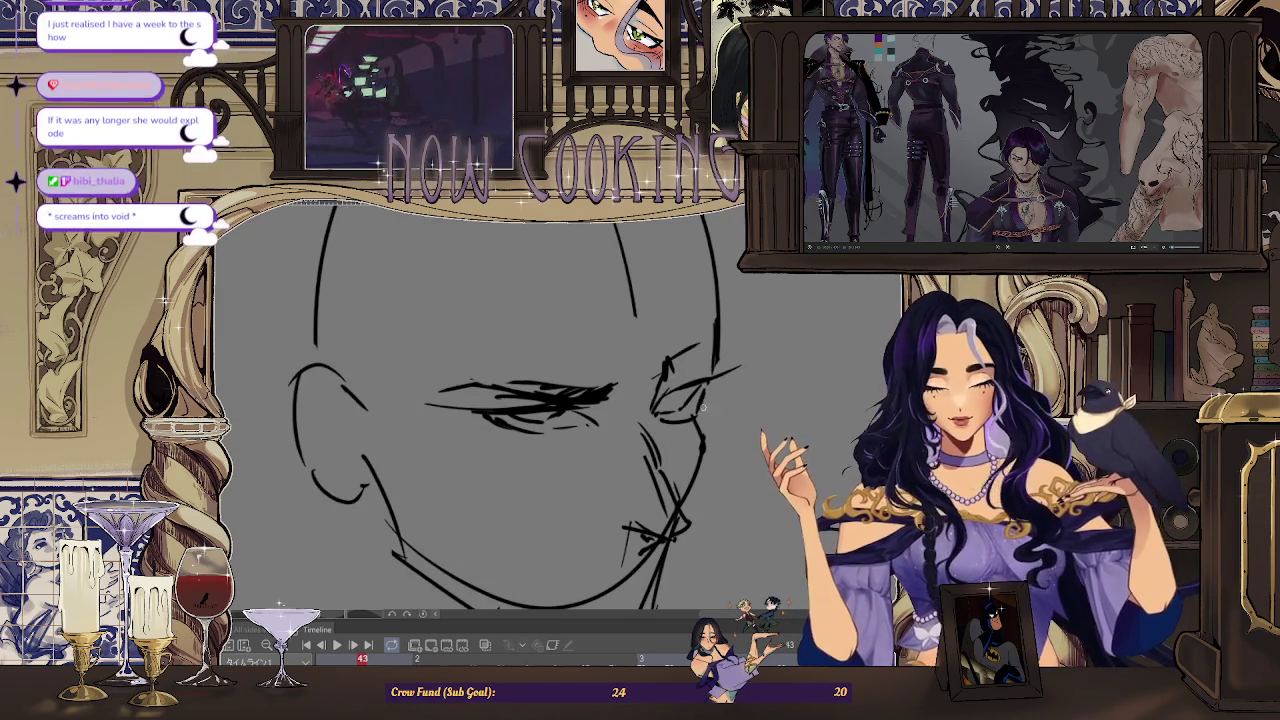
scroll(703, 405, down, 2)
key(h)
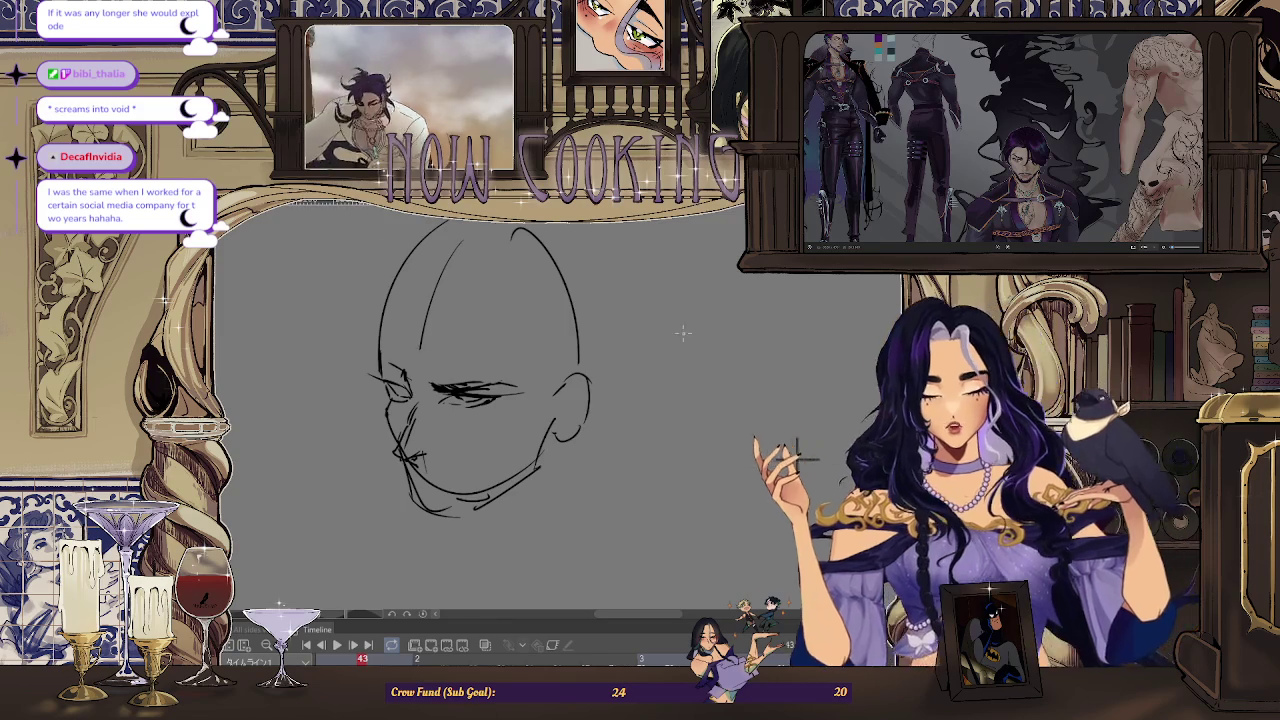
scroll(683, 333, up, 1)
scroll(620, 350, down, 2)
scroll(568, 375, up, 2)
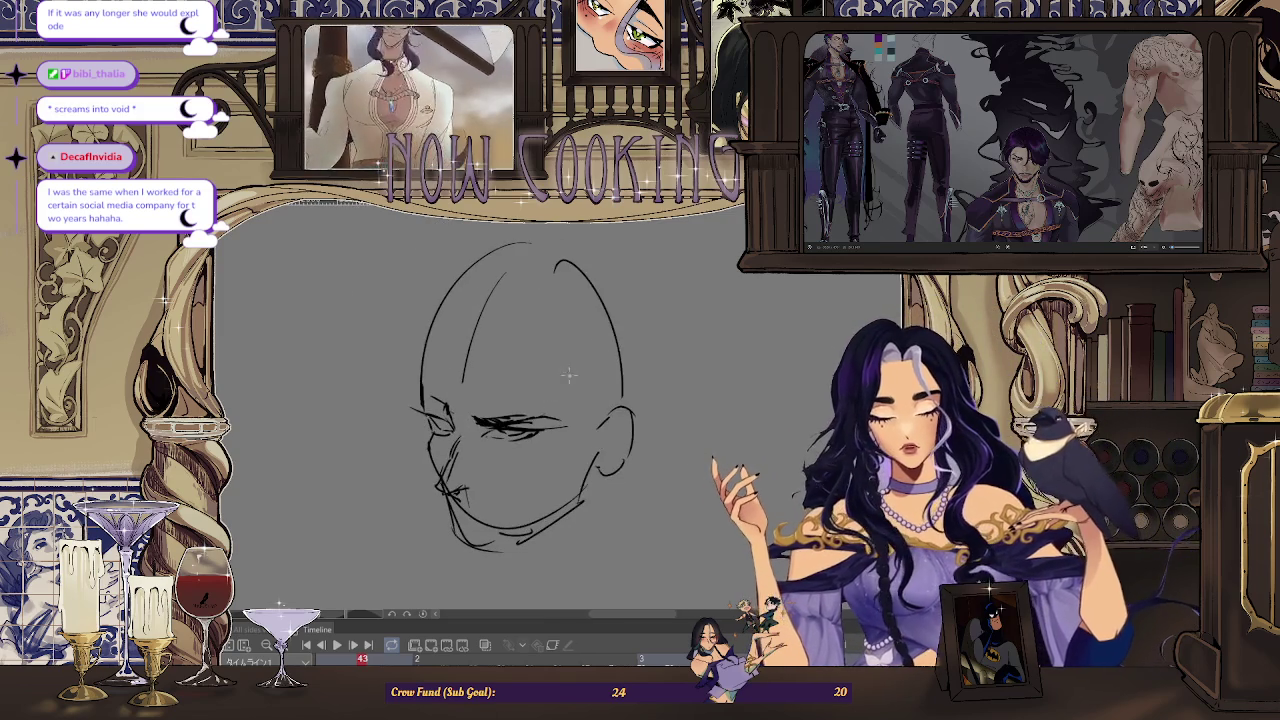
scroll(590, 395, down, 1)
scroll(620, 420, down, 2)
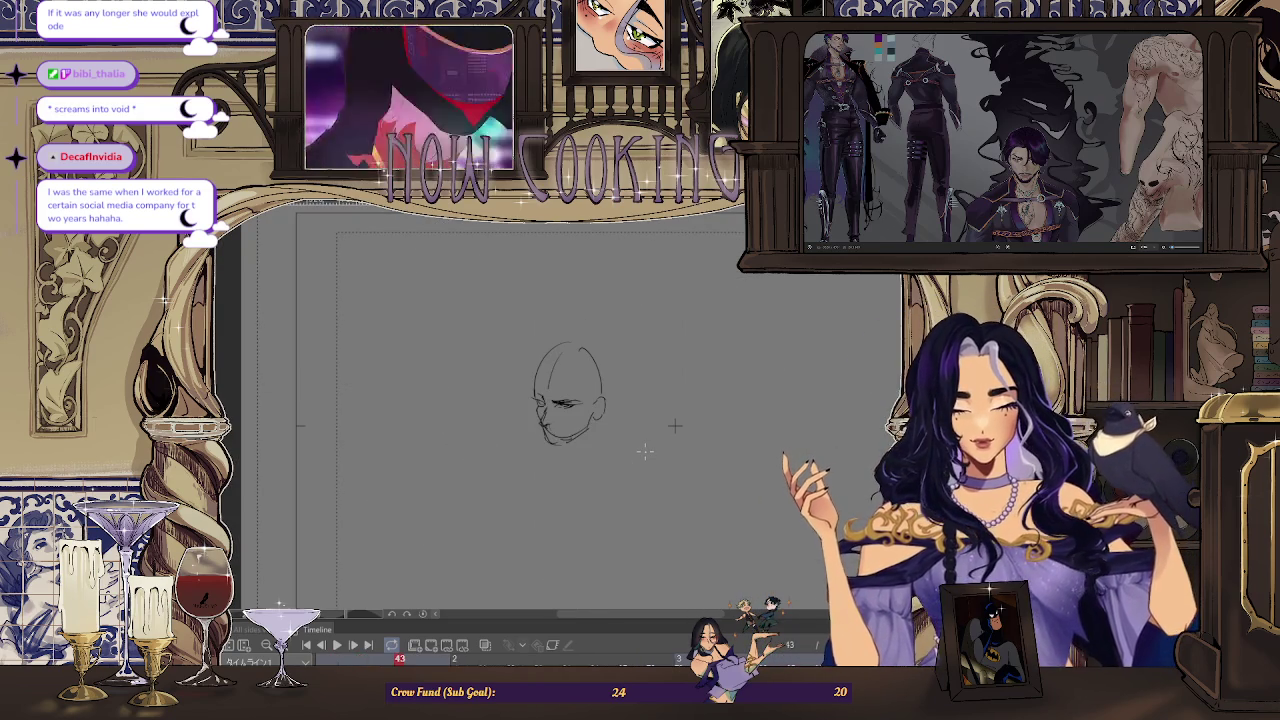
scroll(675, 426, up, 1)
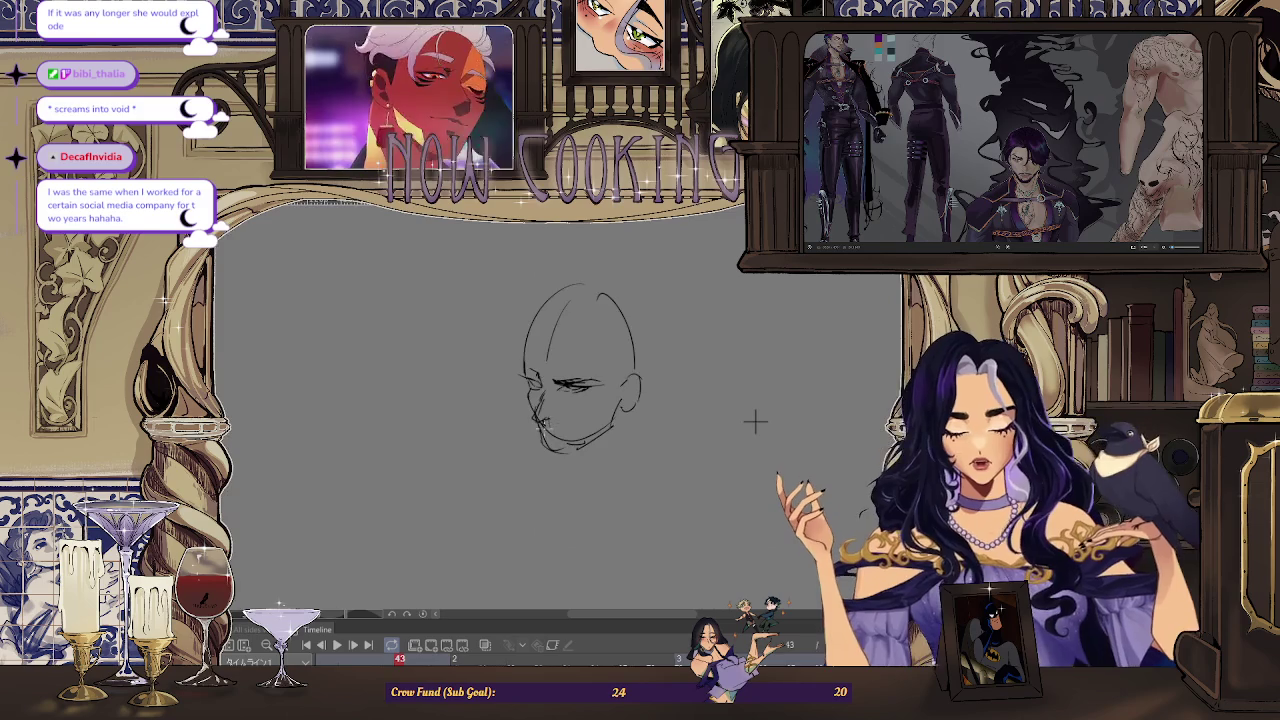
key(ctrl+plus)
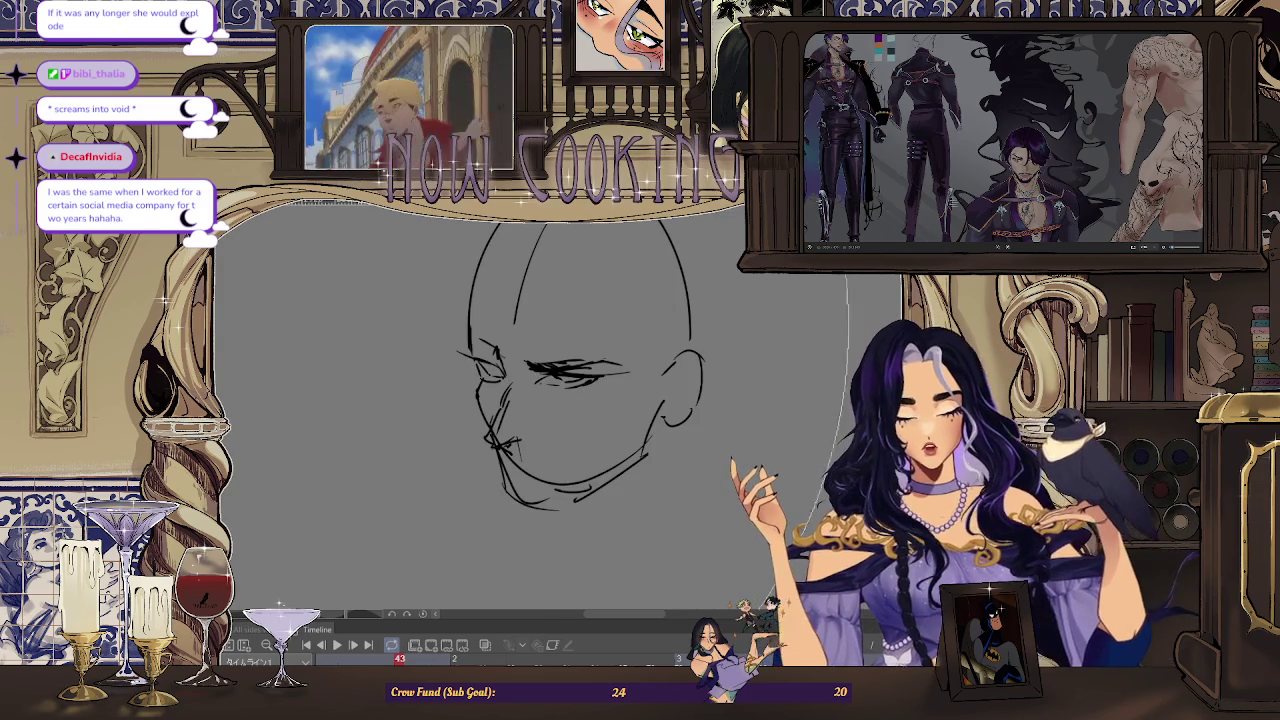
drag(553, 407, 519, 296)
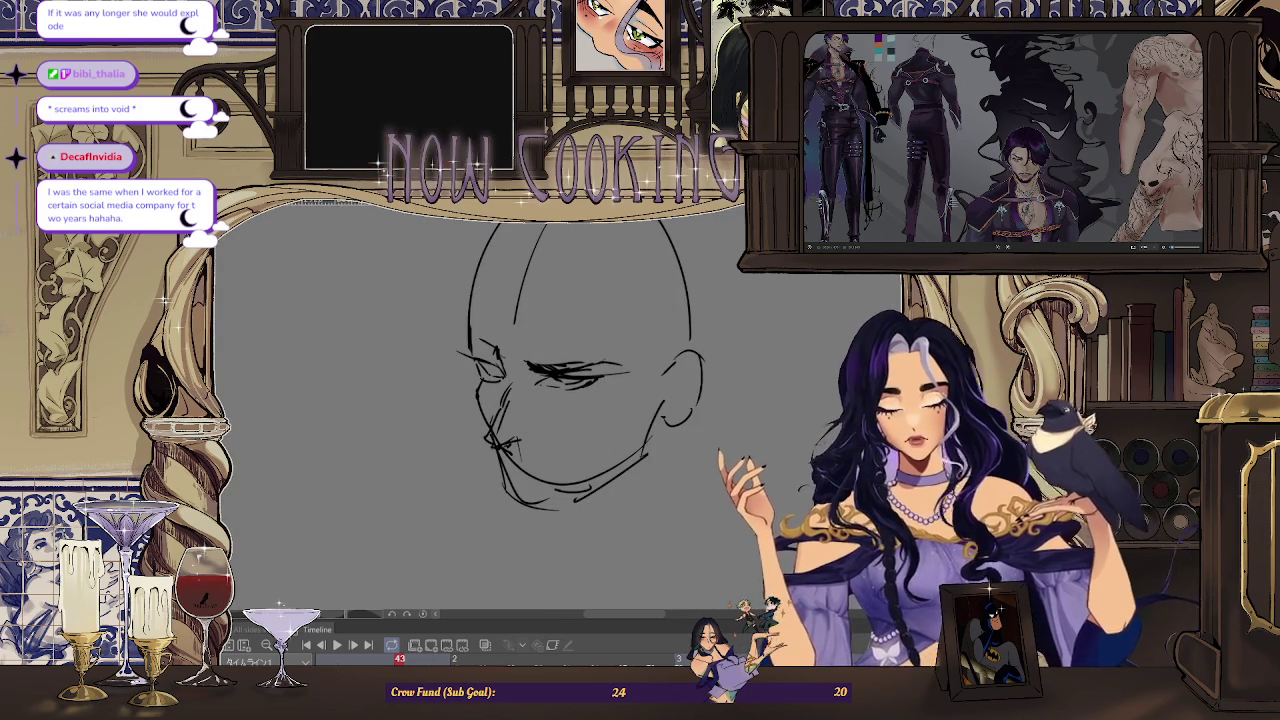
Select and transform the near eye, then reframe the view on the face.
drag(528, 337, 530, 340)
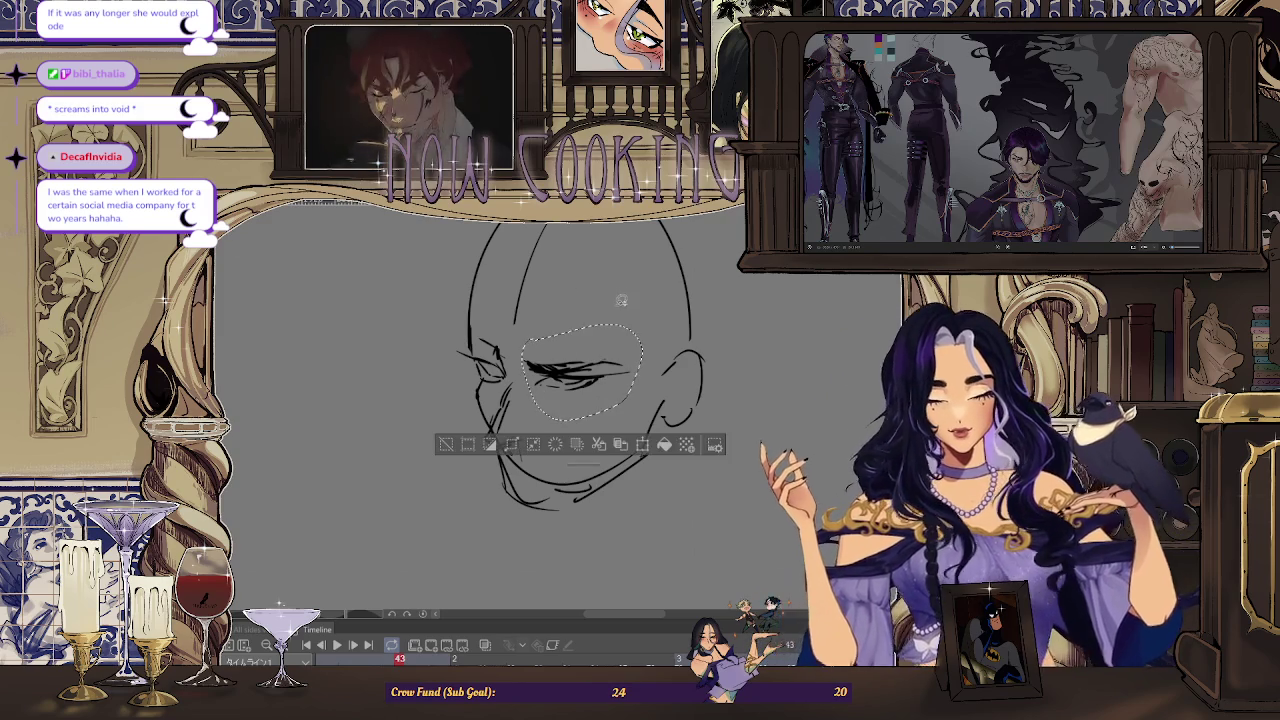
key(ctrl+t)
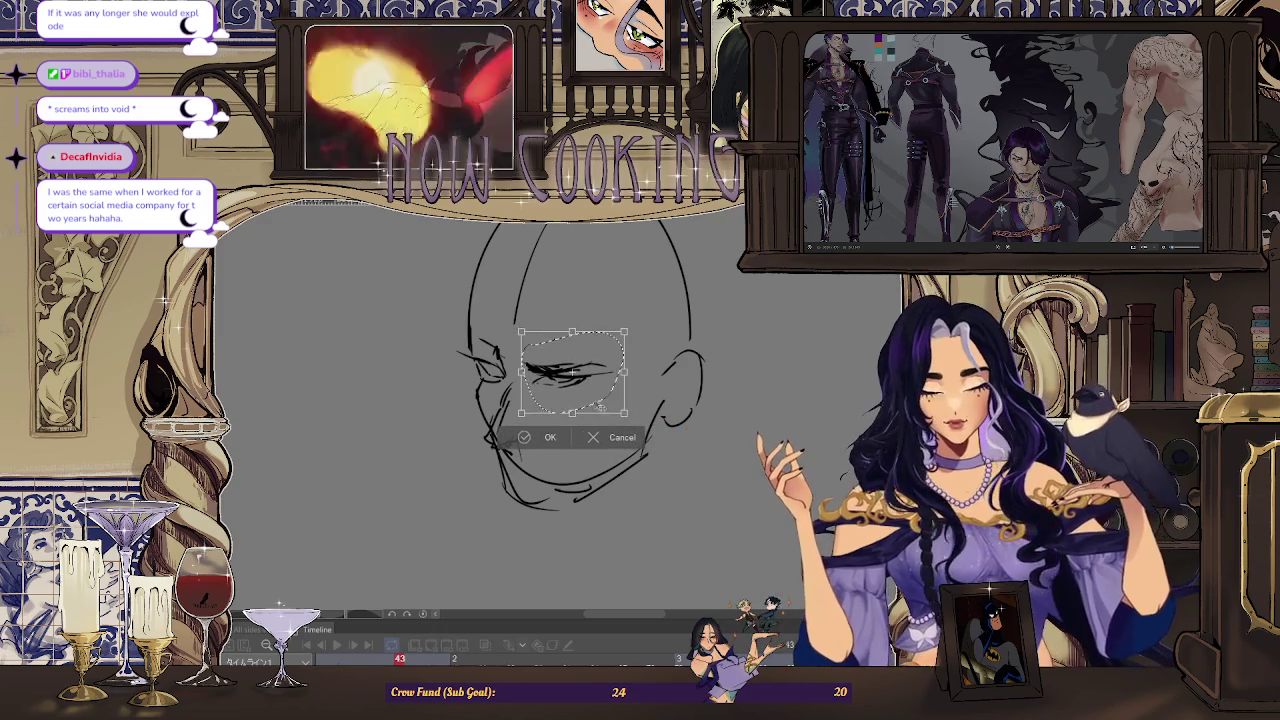
click(549, 440)
key(ctrl+d)
key(ctrl+minus)
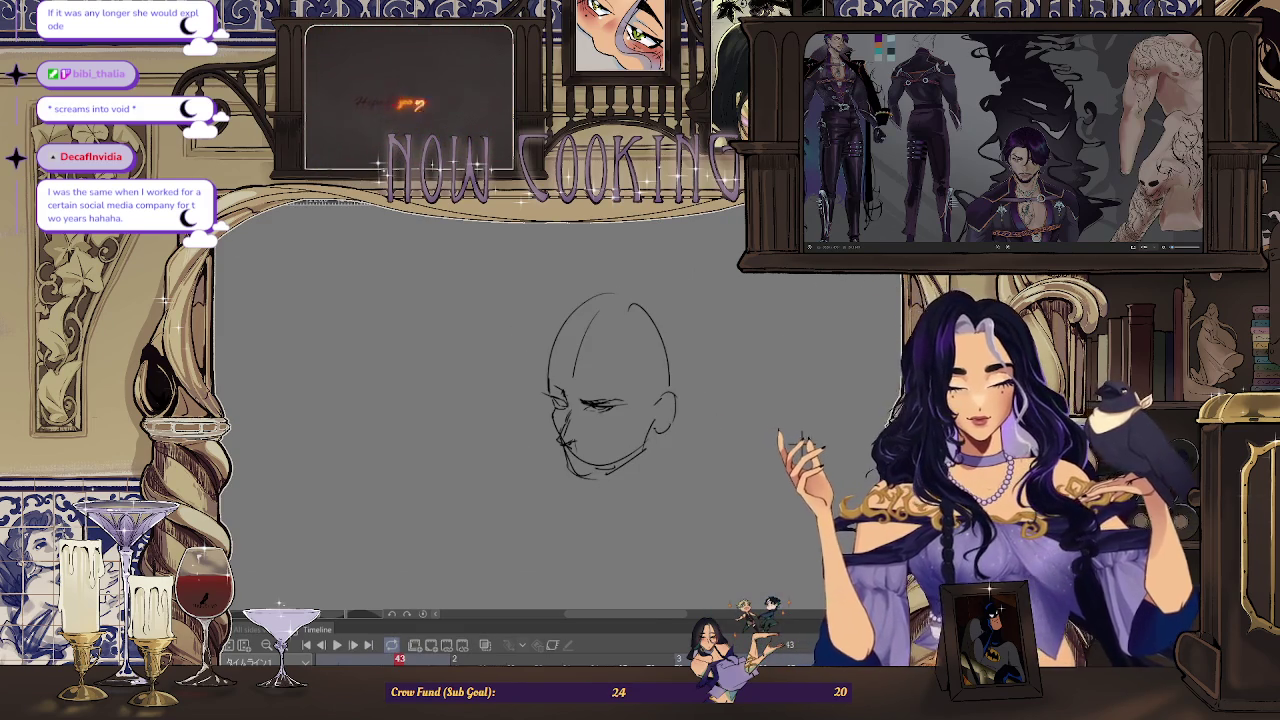
drag(428, 443, 303, 443)
key(ctrl+plus)
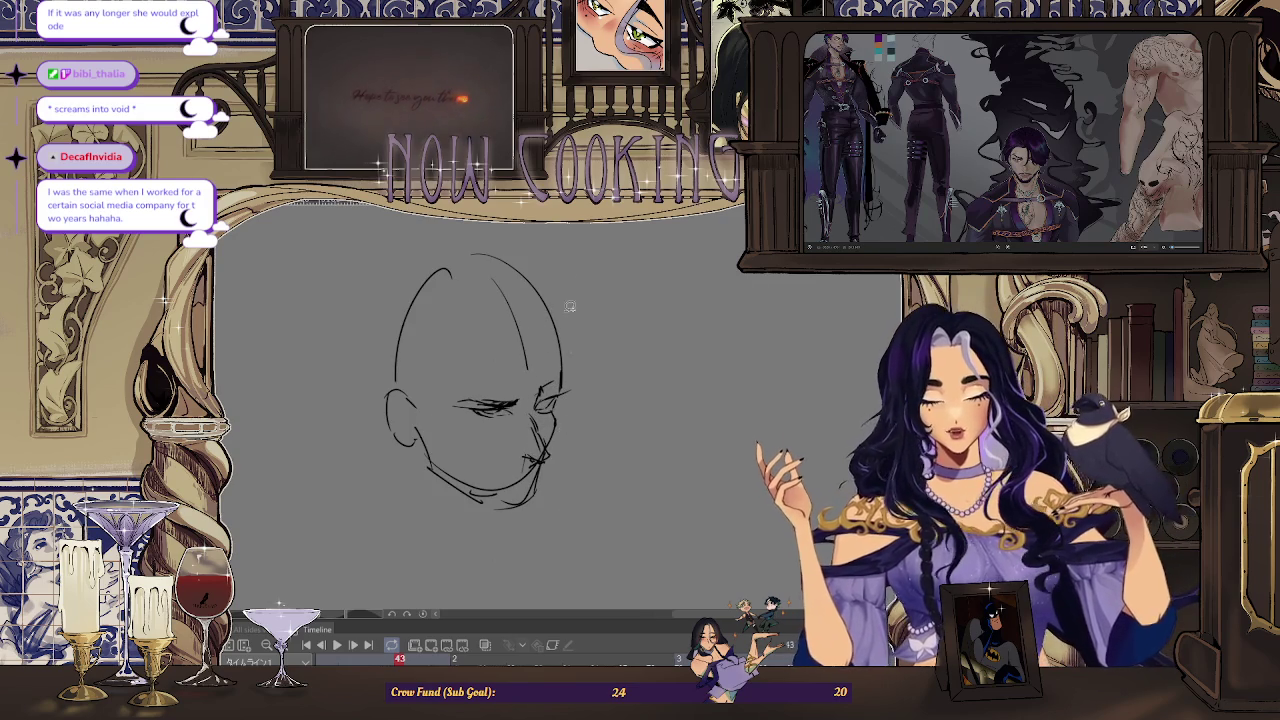
scroll(570, 306, down, 1)
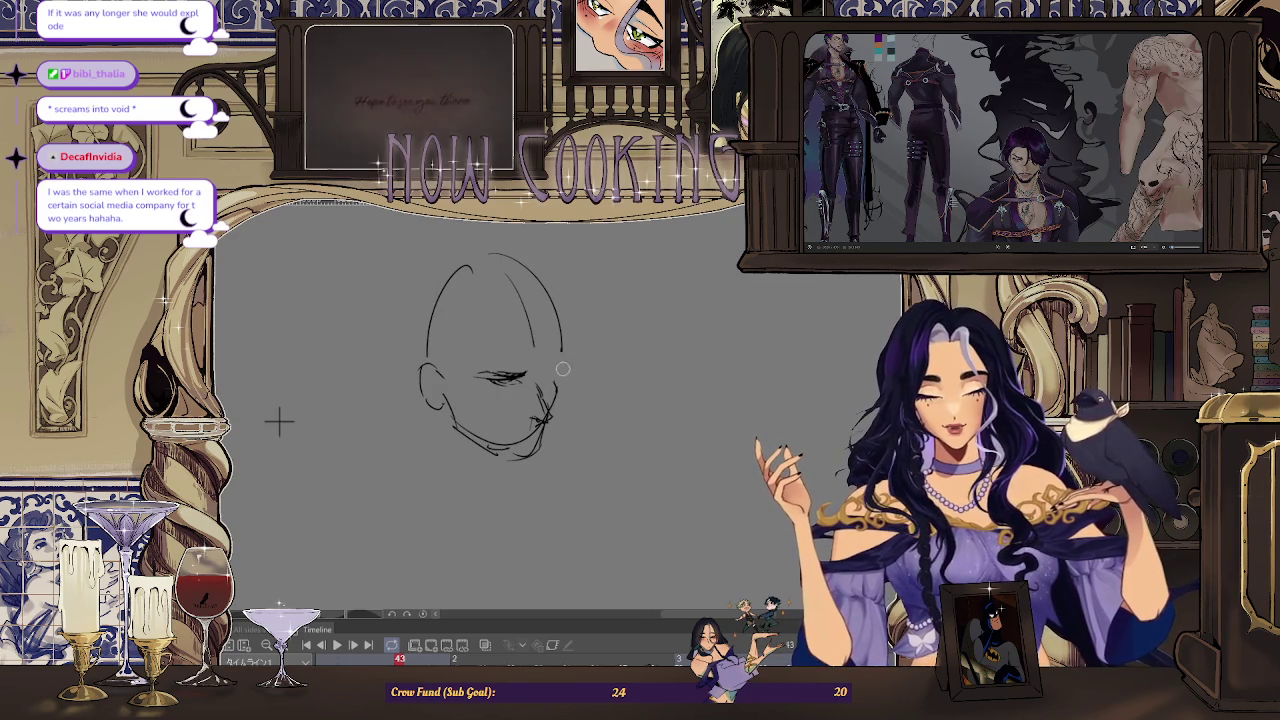
scroll(545, 378, down, 1)
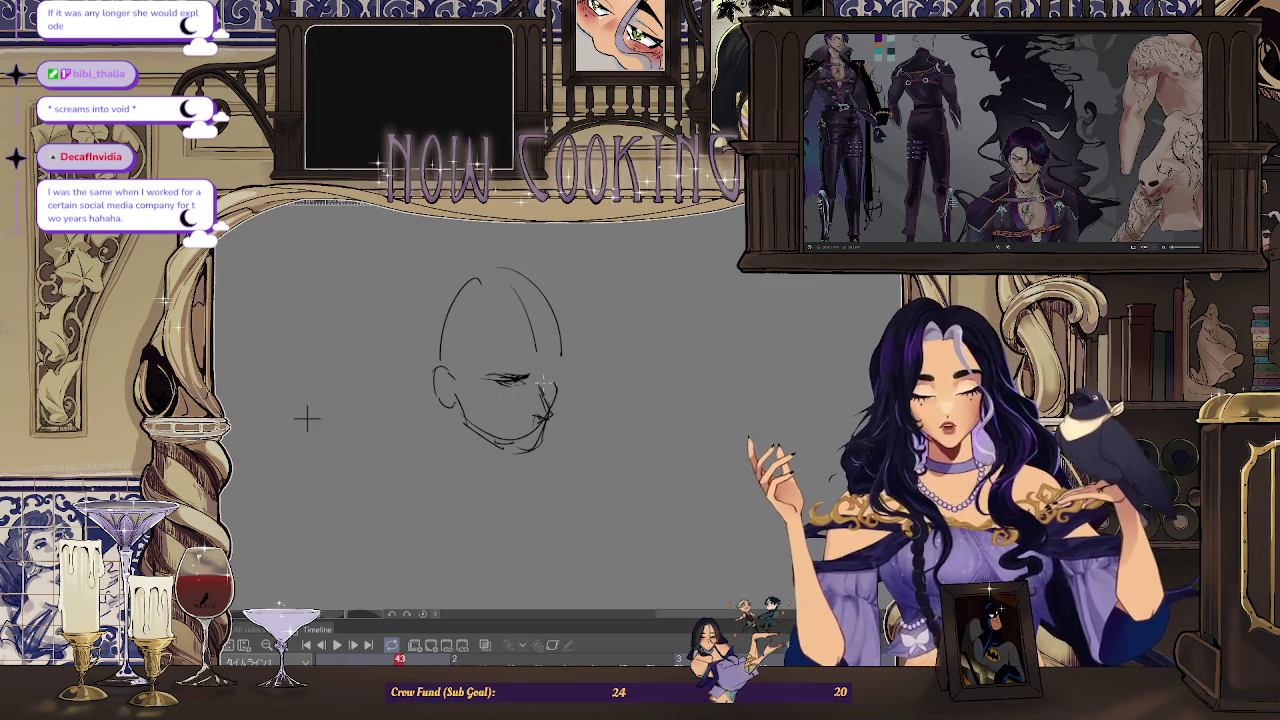
scroll(520, 344, up, 2)
Nudge the eye right with an eased tilt, then add a short stroke on the lower face.
drag(470, 421, 538, 446)
key(ctrl+t)
drag(537, 398, 517, 435)
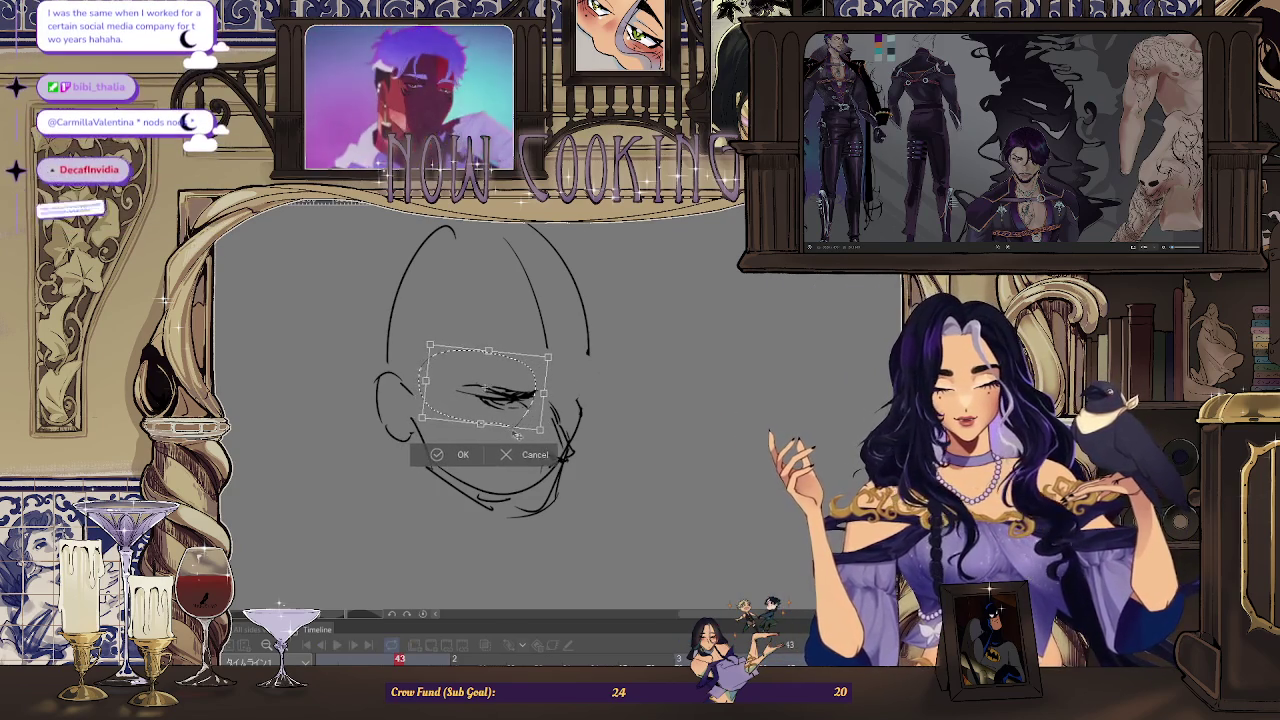
click(437, 454)
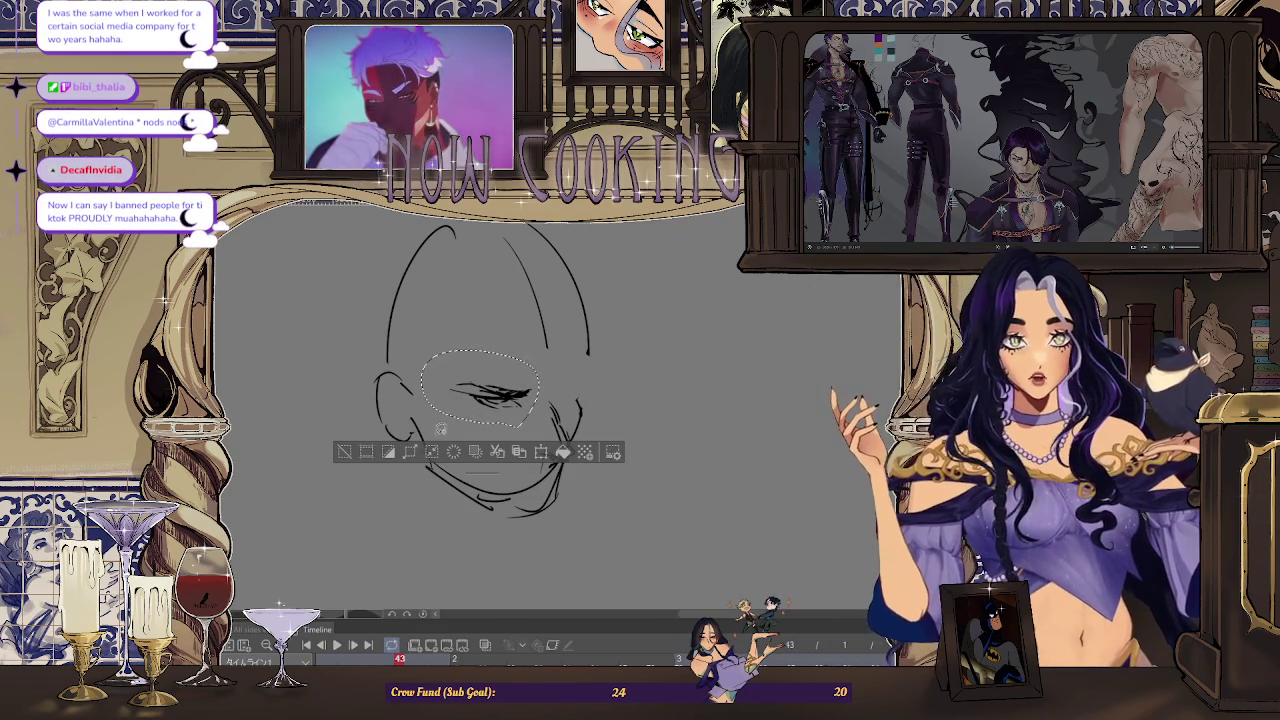
click(352, 458)
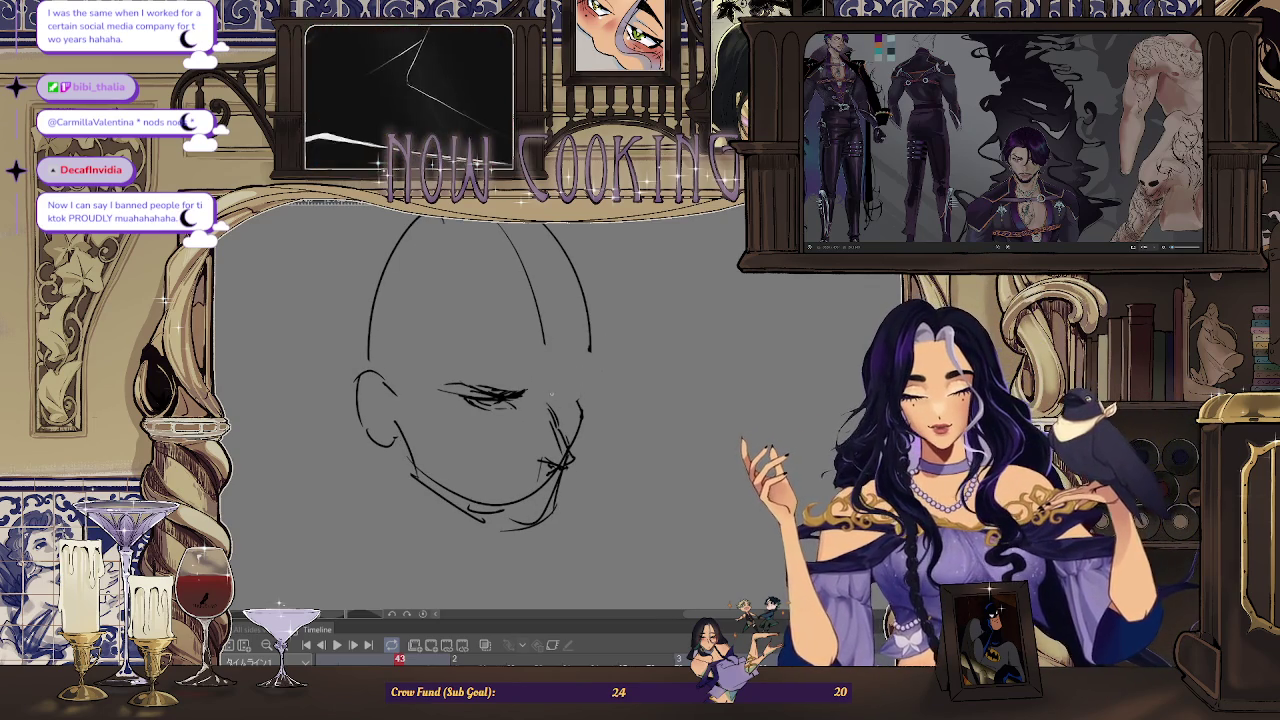
drag(555, 392, 590, 376)
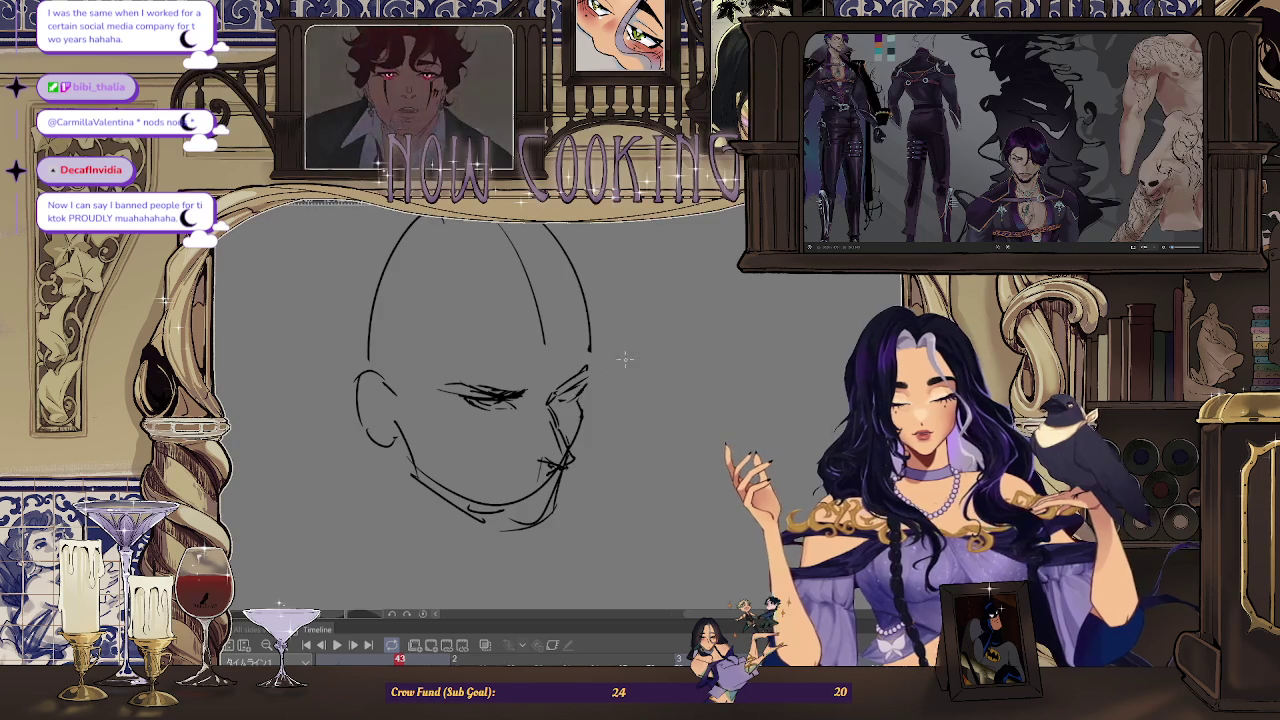
scroll(625, 358, down, 2)
key(h)
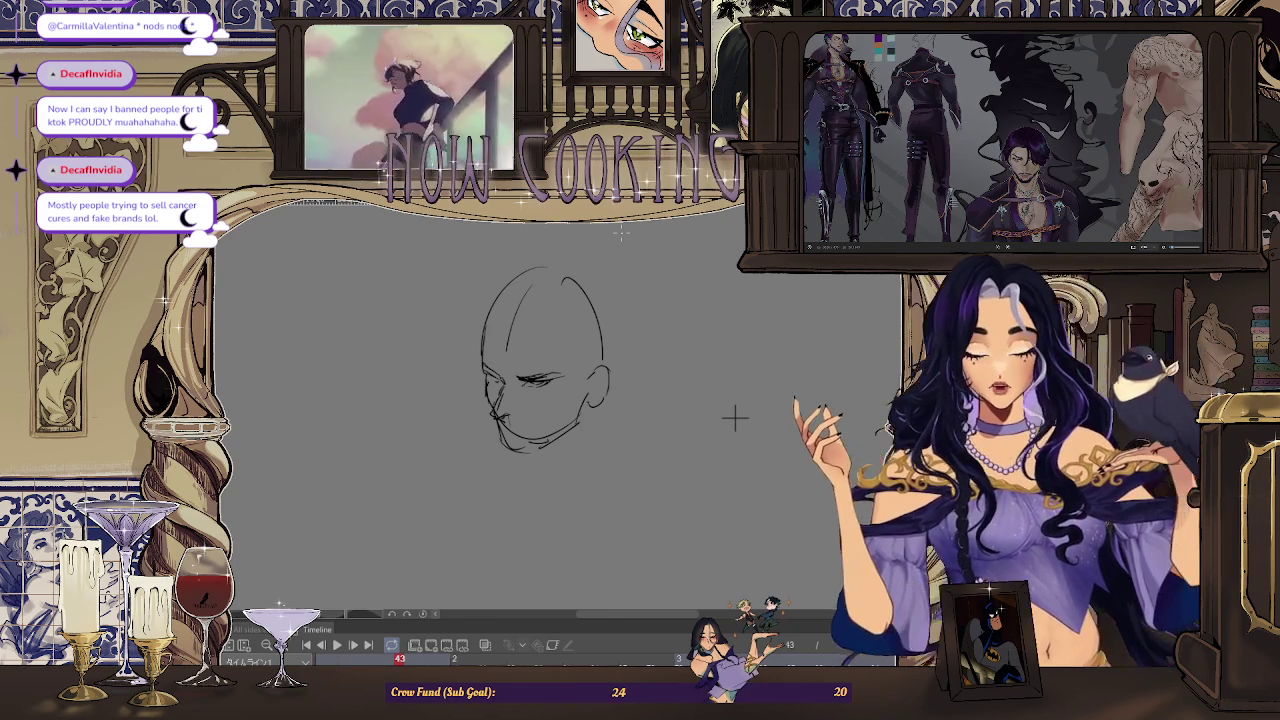
key(h)
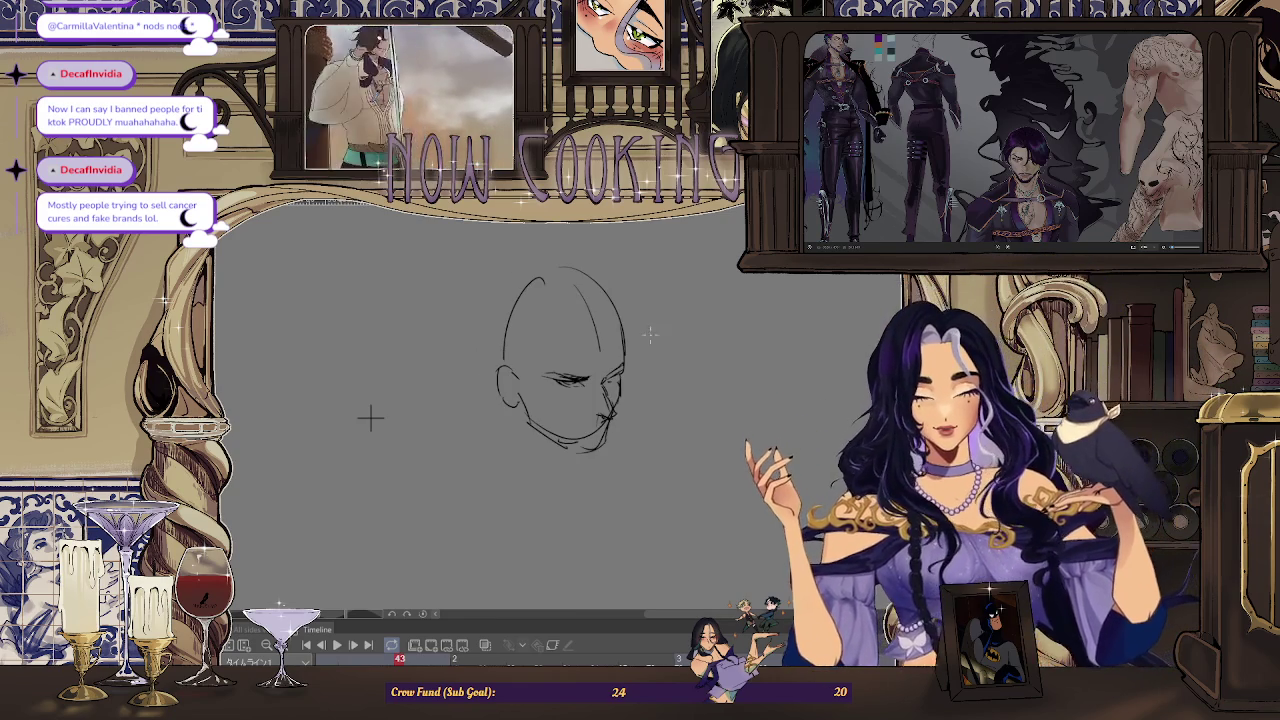
key(ctrl+minus)
key(Left)
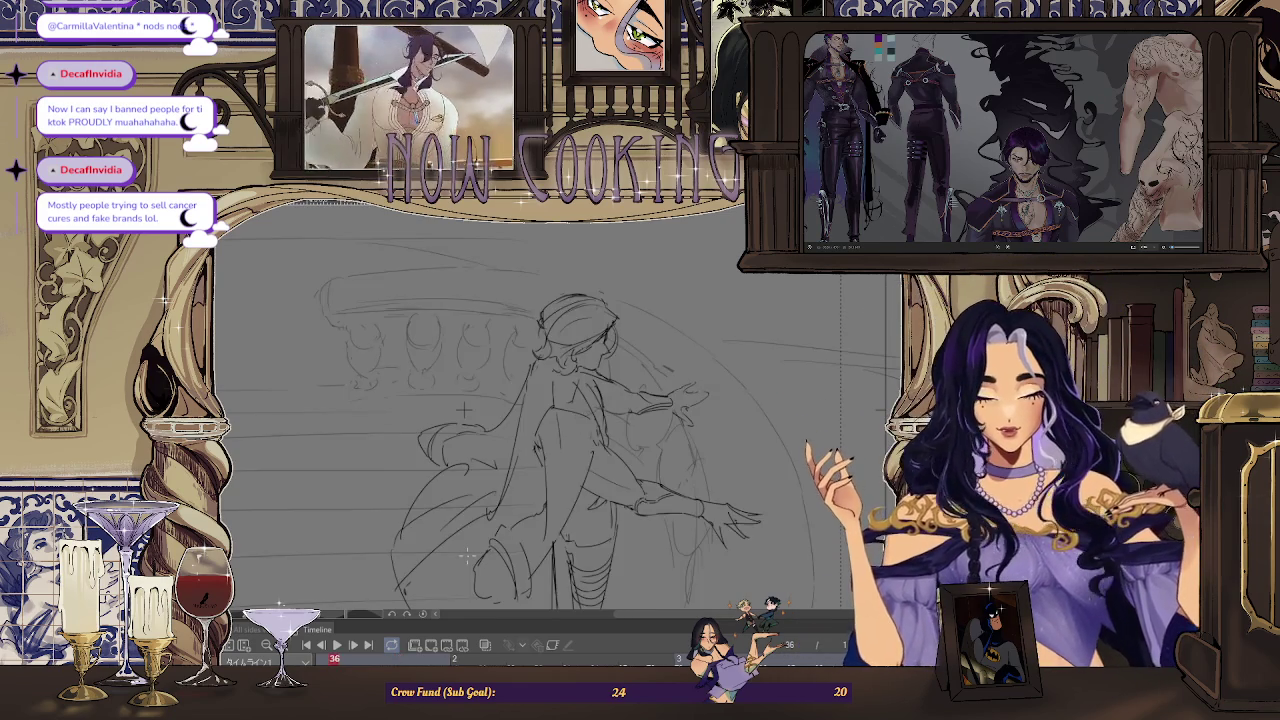
key(Right)
key(Left)
key(Right)
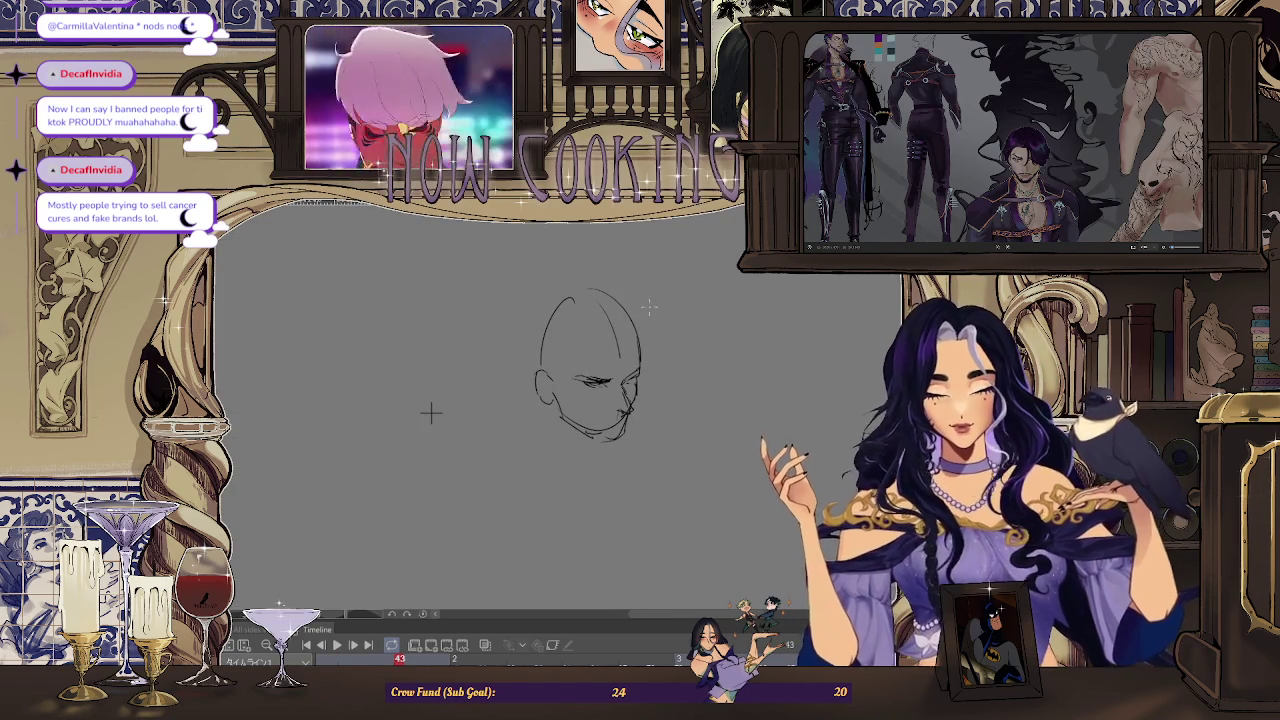
drag(598, 382, 633, 370)
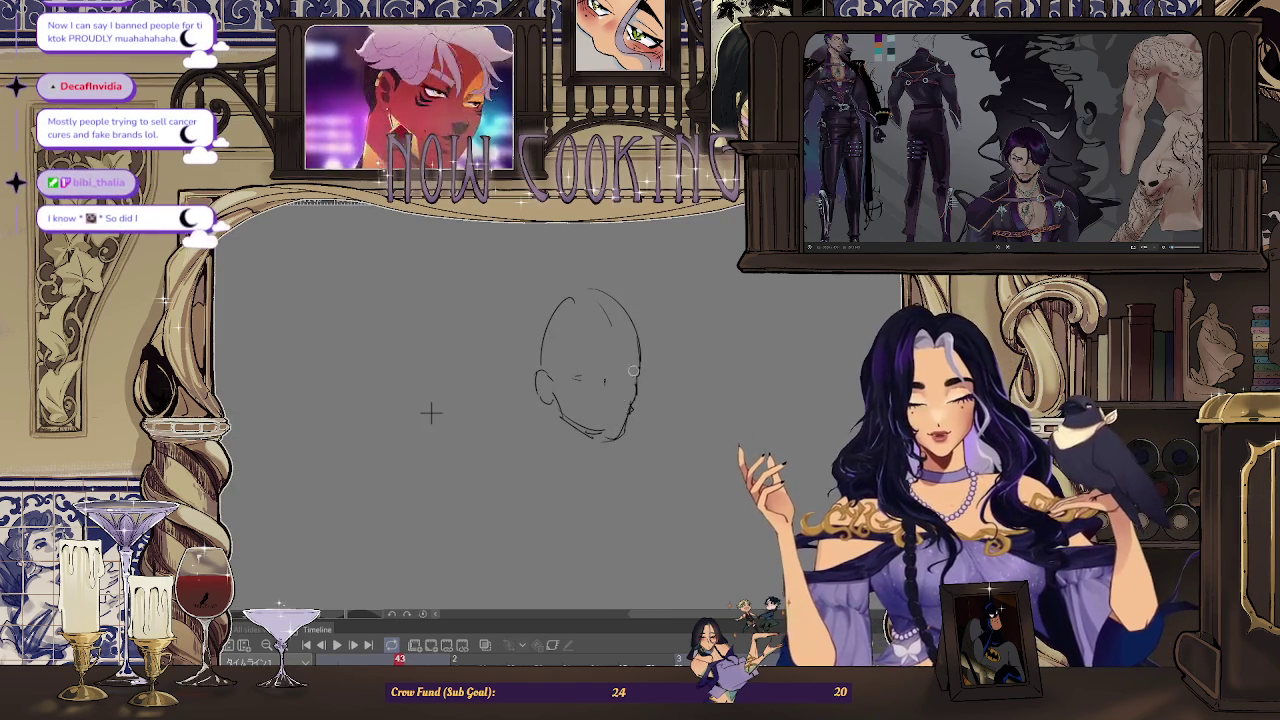
mouse_move(566, 400)
mouse_down()
mouse_move(538, 372)
mouse_move(624, 372)
mouse_up()
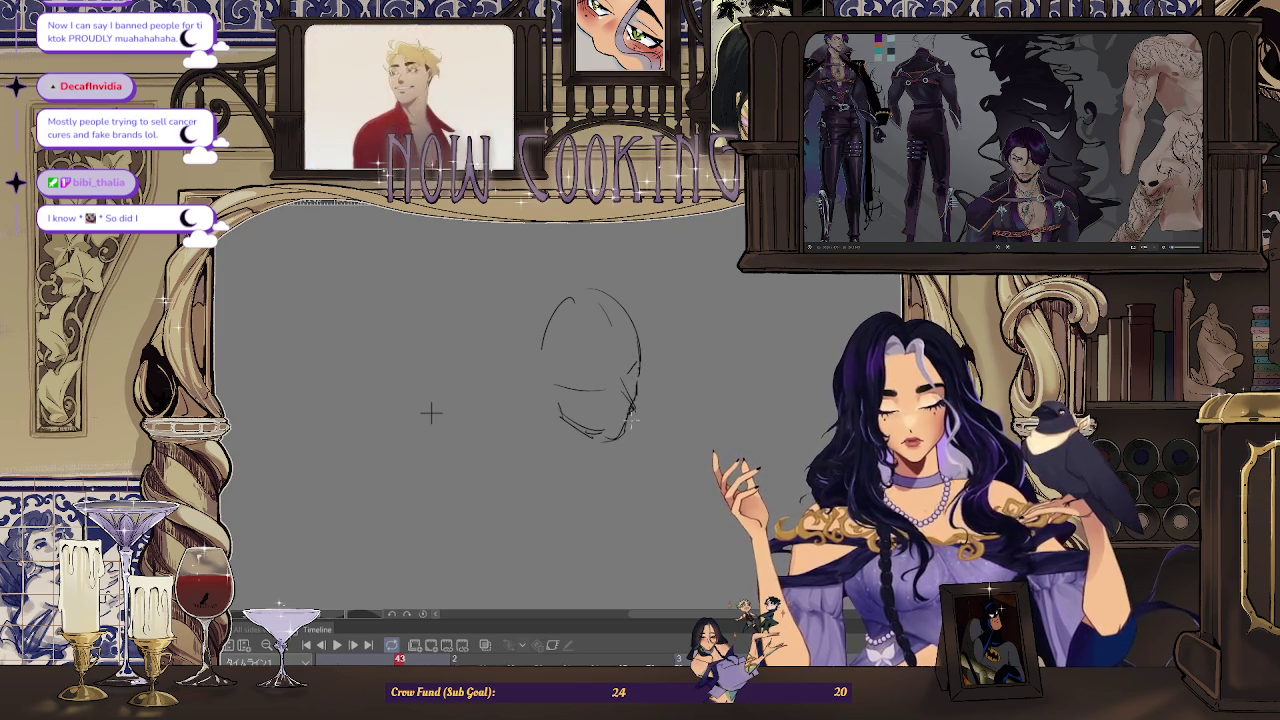
scroll(431, 412, up, 1)
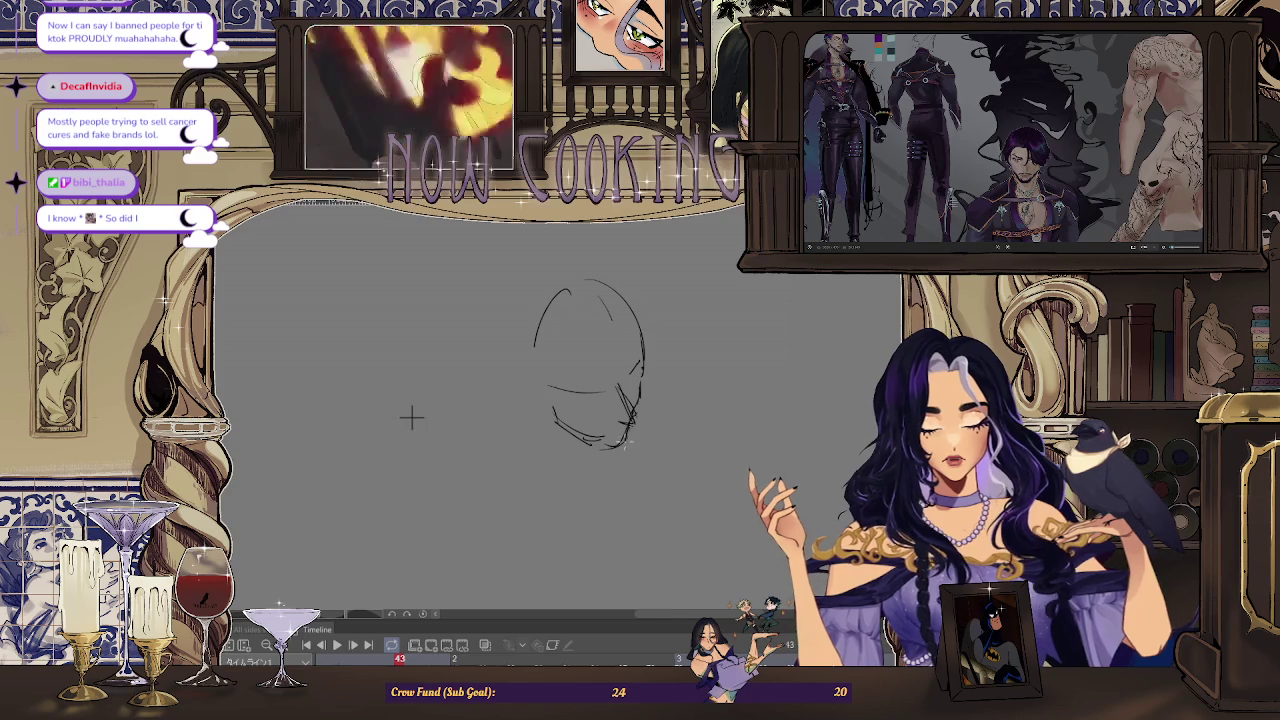
Zoom in and out on the head sketch and compare it against another animation frame.
scroll(412, 418, up, 2)
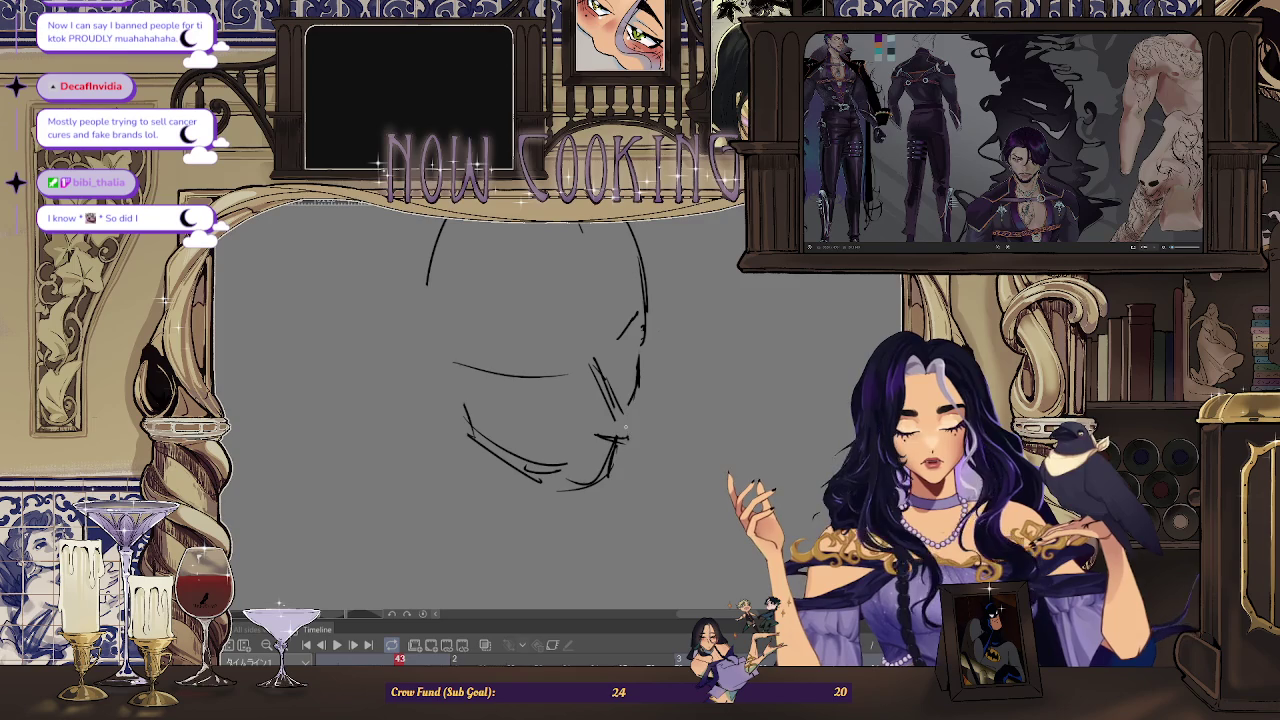
scroll(628, 420, down, 2)
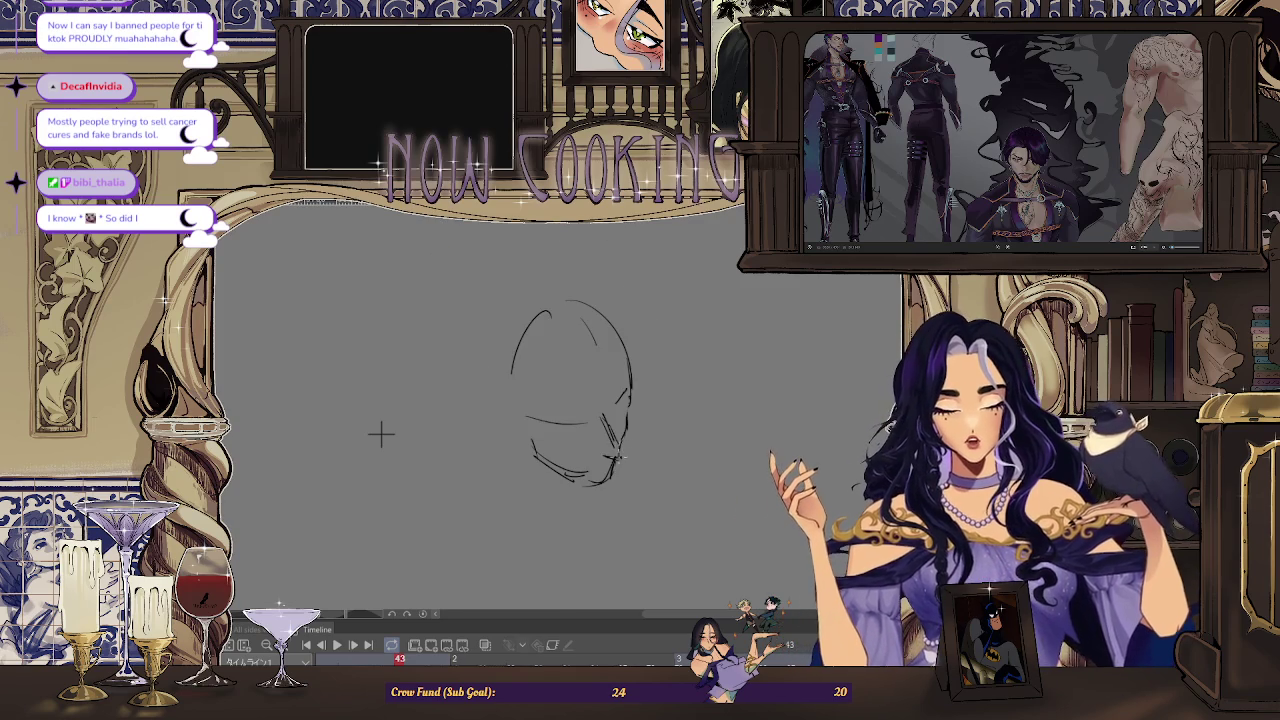
scroll(810, 445, up, 2)
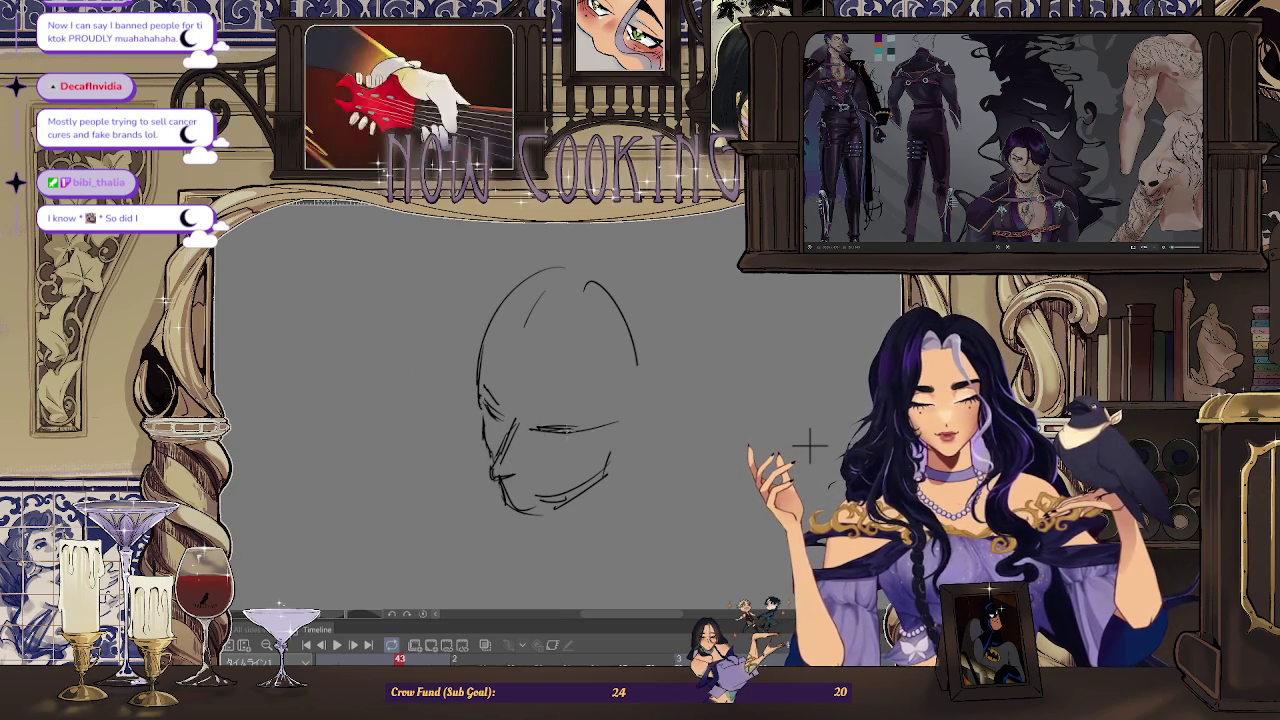
key(ctrl+plus)
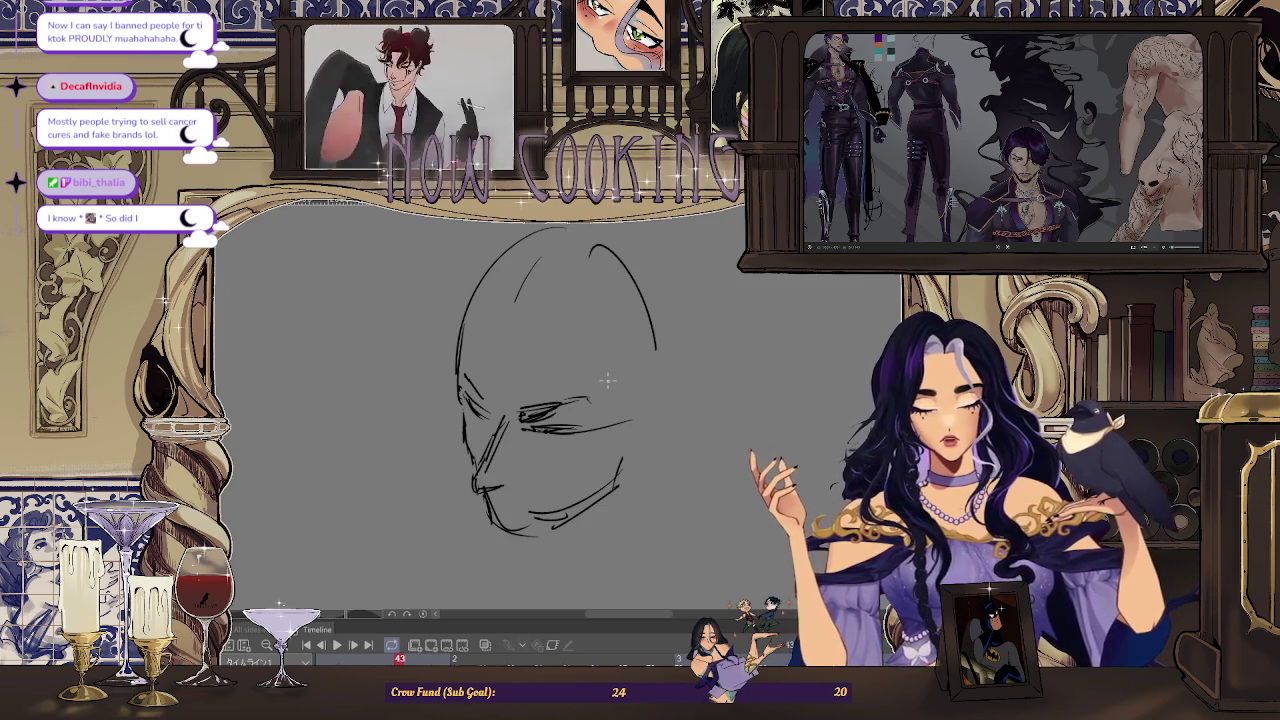
key(ctrl+minus)
key(ctrl+plus)
key(ctrl+plus)
key(ctrl+plus)
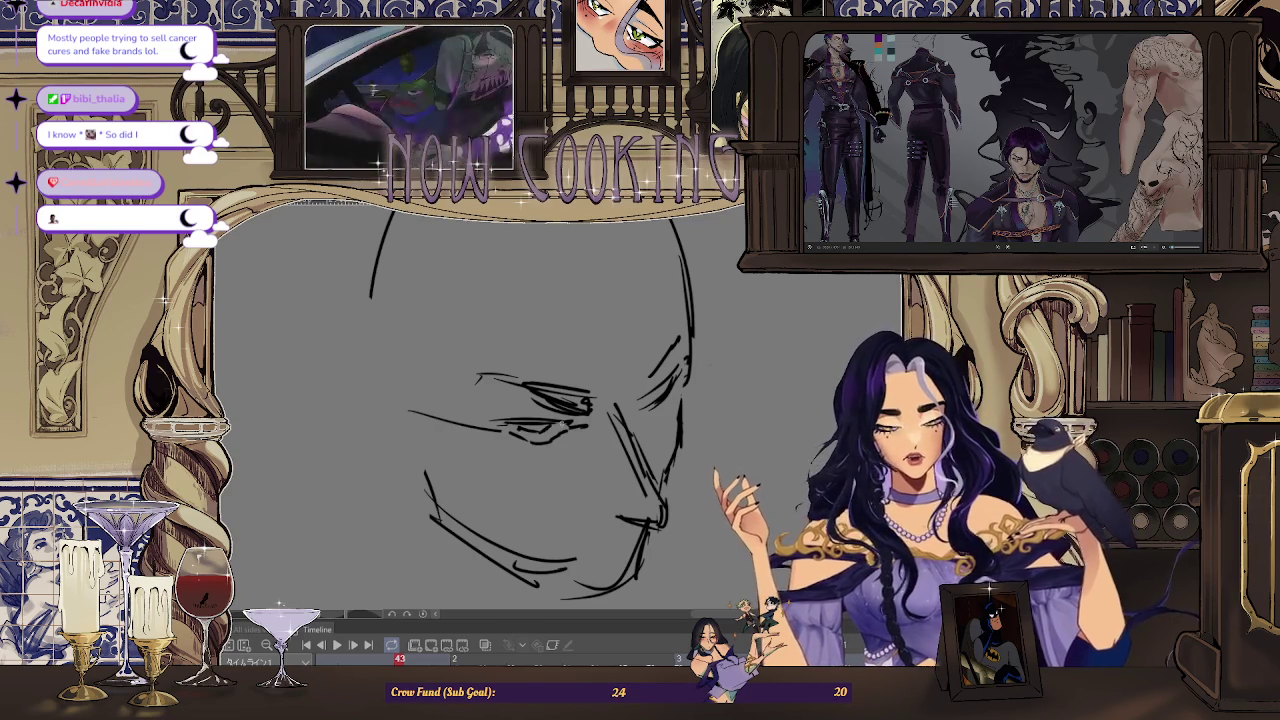
key(ctrl+minus)
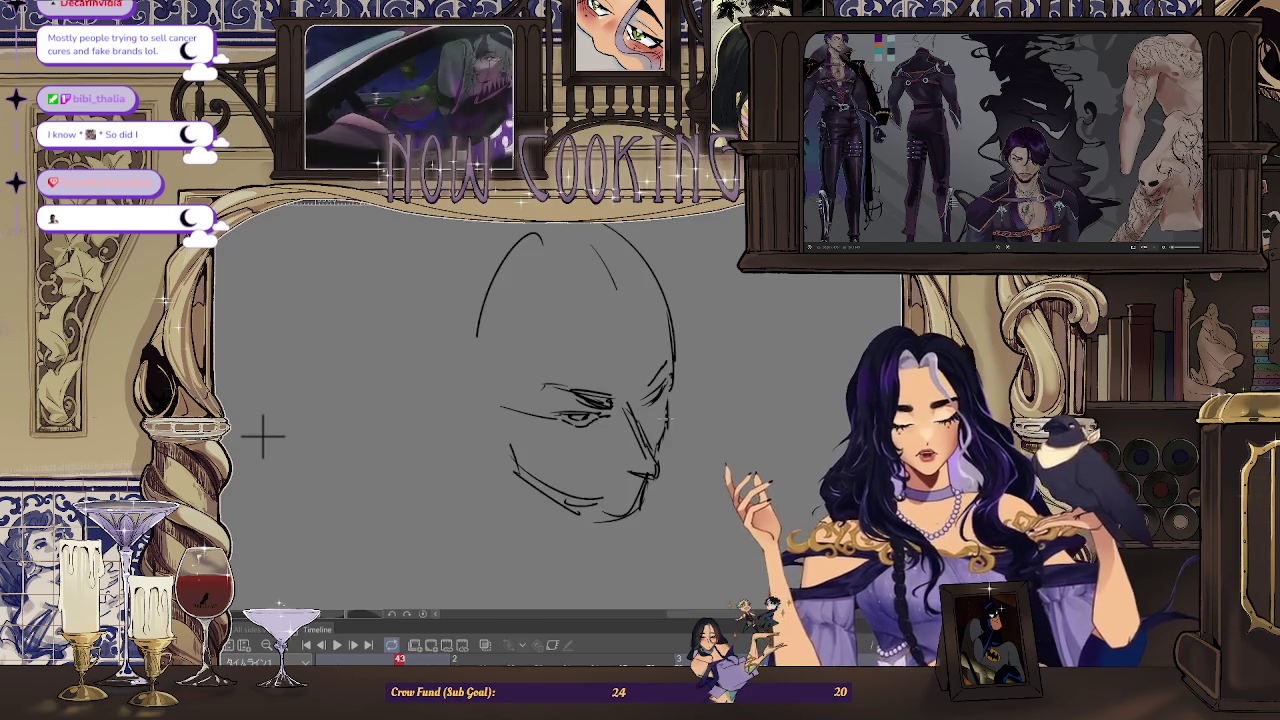
key(ctrl+minus)
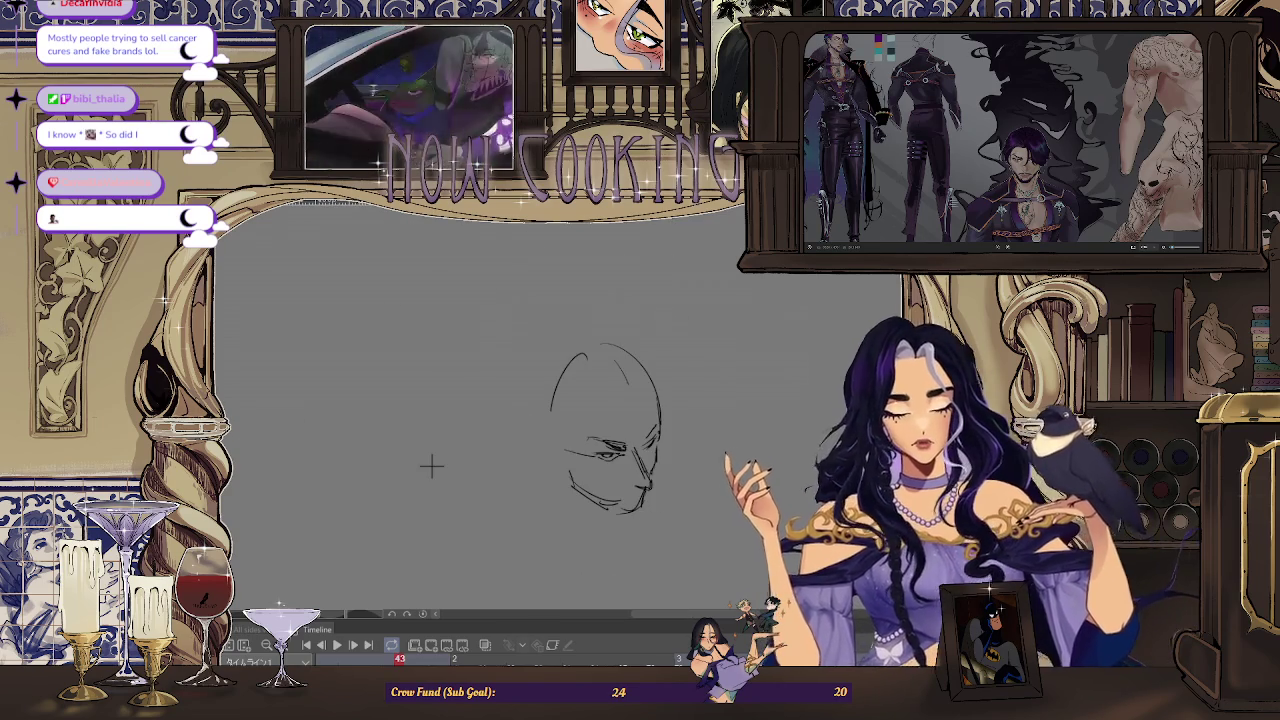
key(ctrl+Tab)
key(ctrl+Tab)
key(ctrl+Tab)
key(ctrl+Tab)
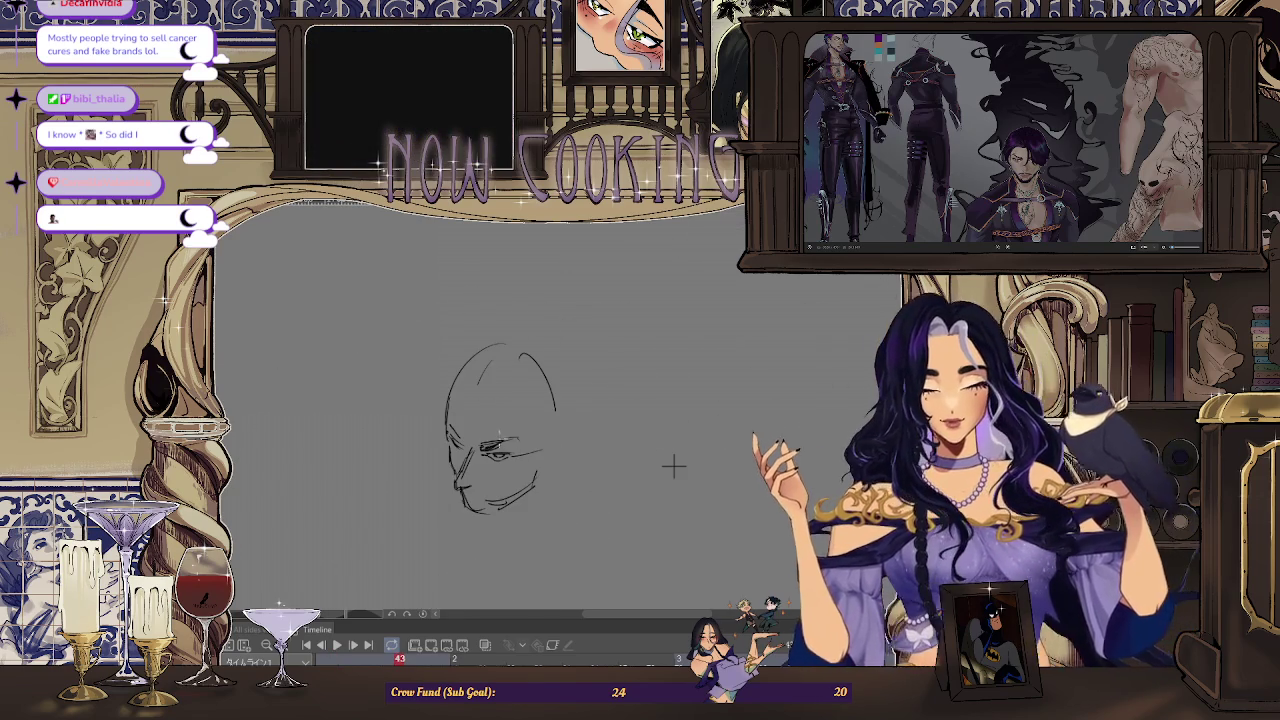
key(ctrl+plus)
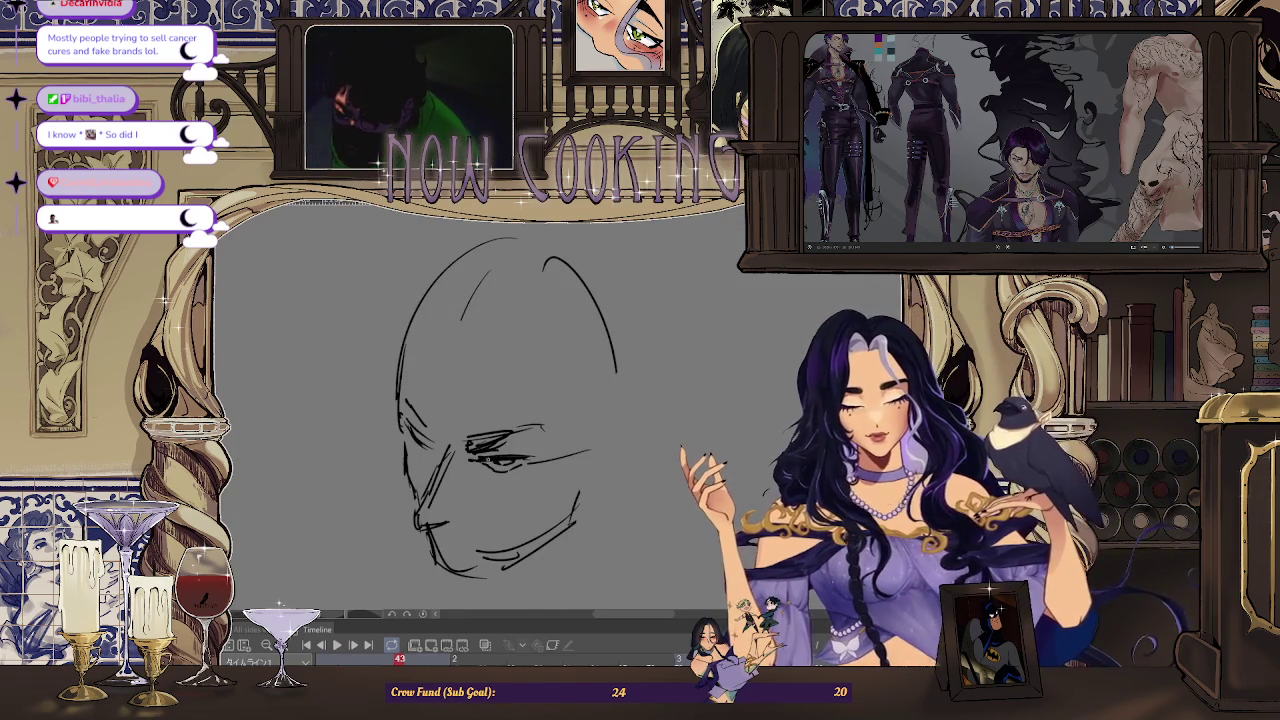
key(ctrl+plus)
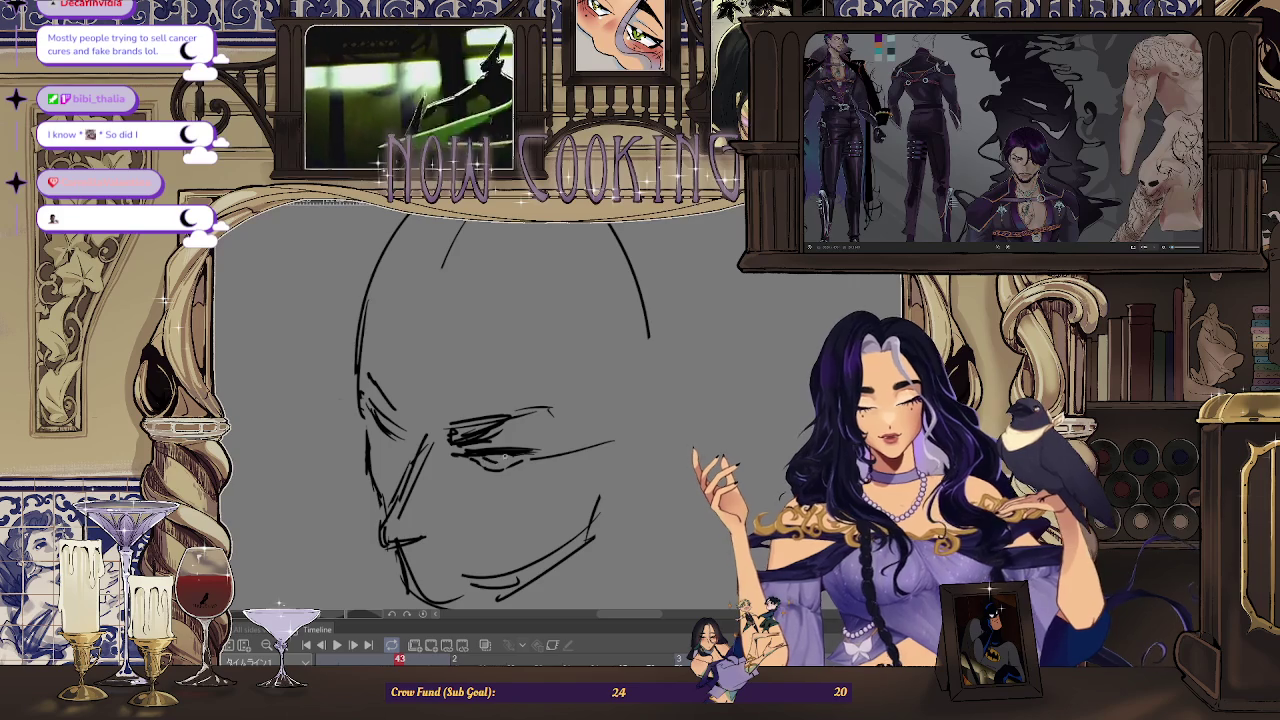
key(ctrl+minus)
key(ctrl+minus)
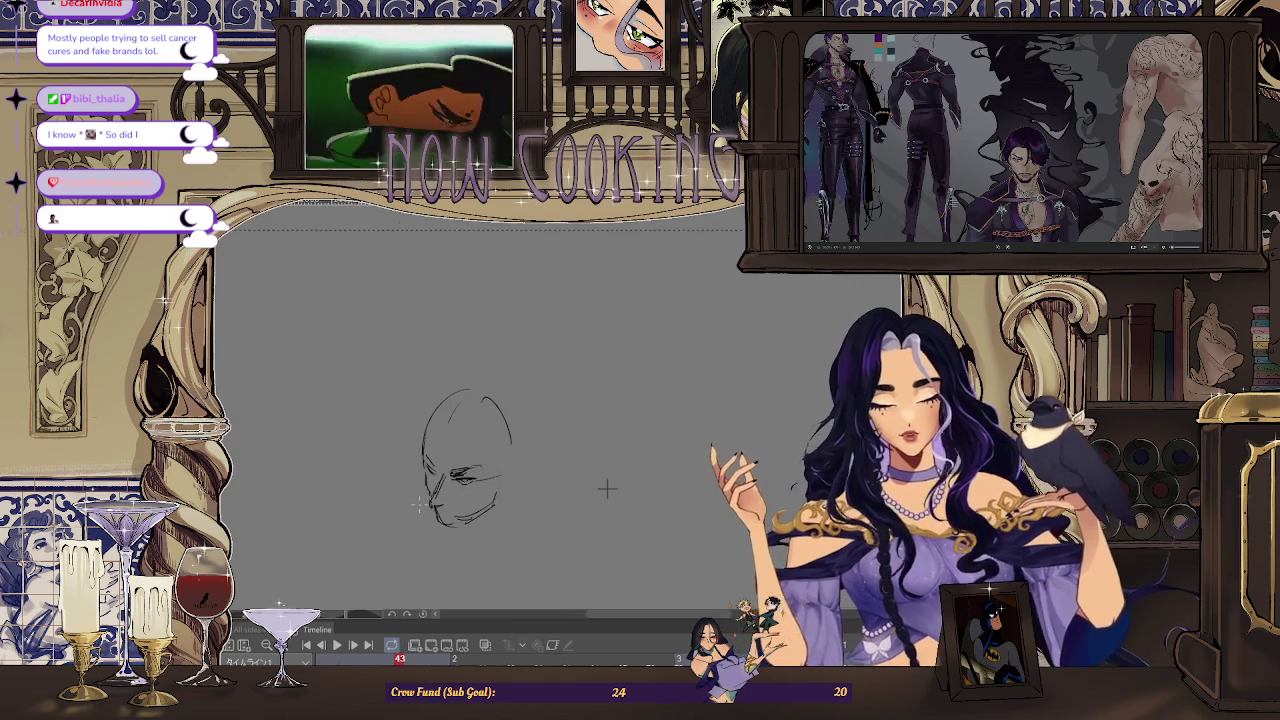
Compare with a different frame, then zoom around the eye and brow to judge head proportions.
key(ctrl+Tab)
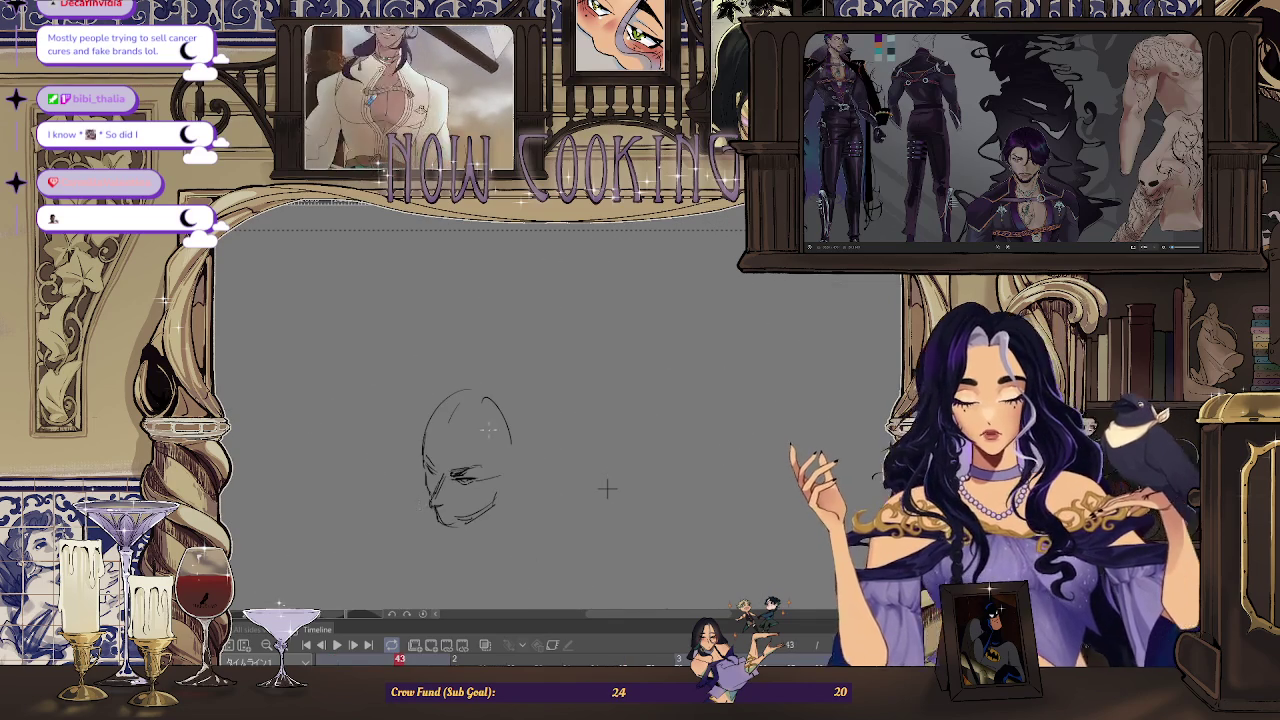
key(ctrl+plus)
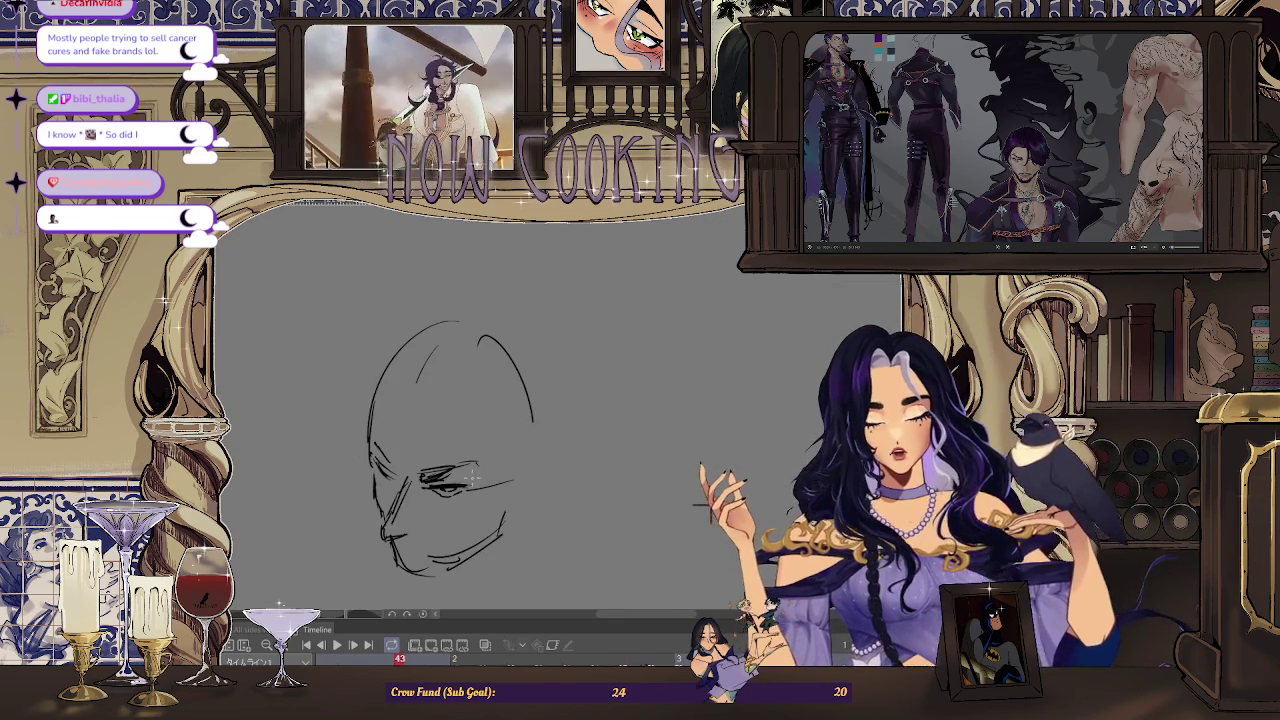
key(ctrl+plus)
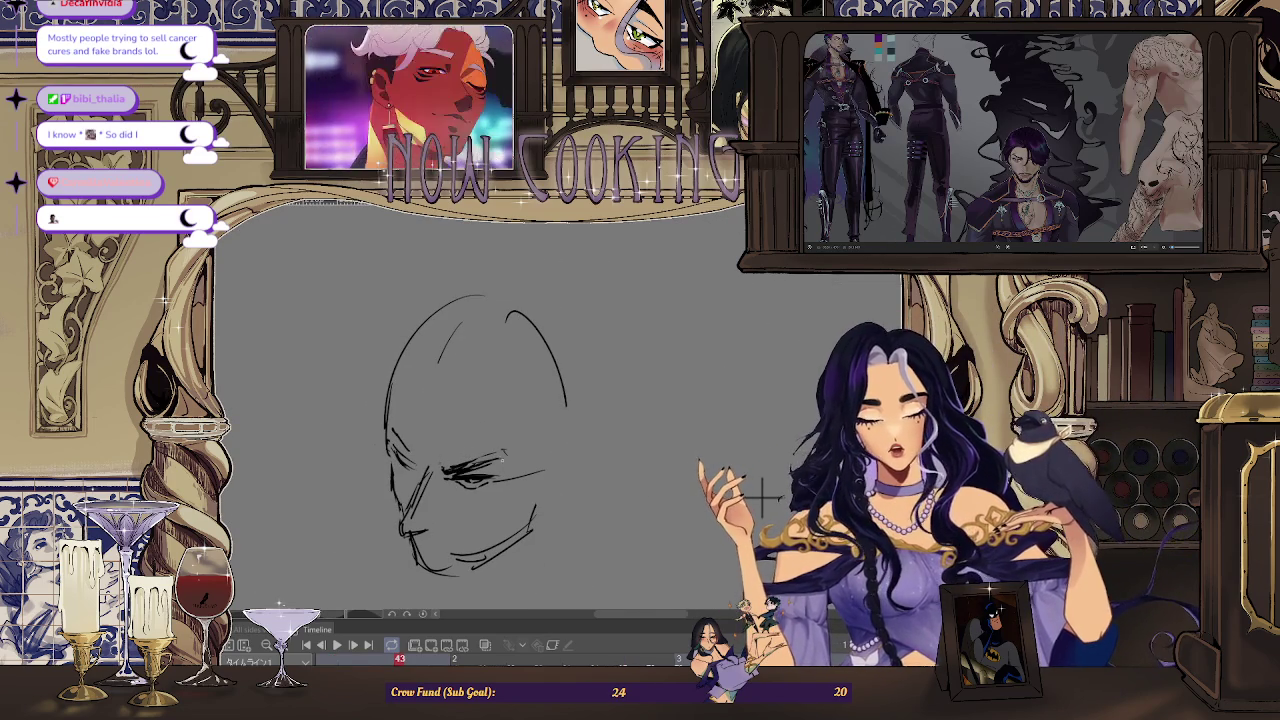
key(ctrl+minus)
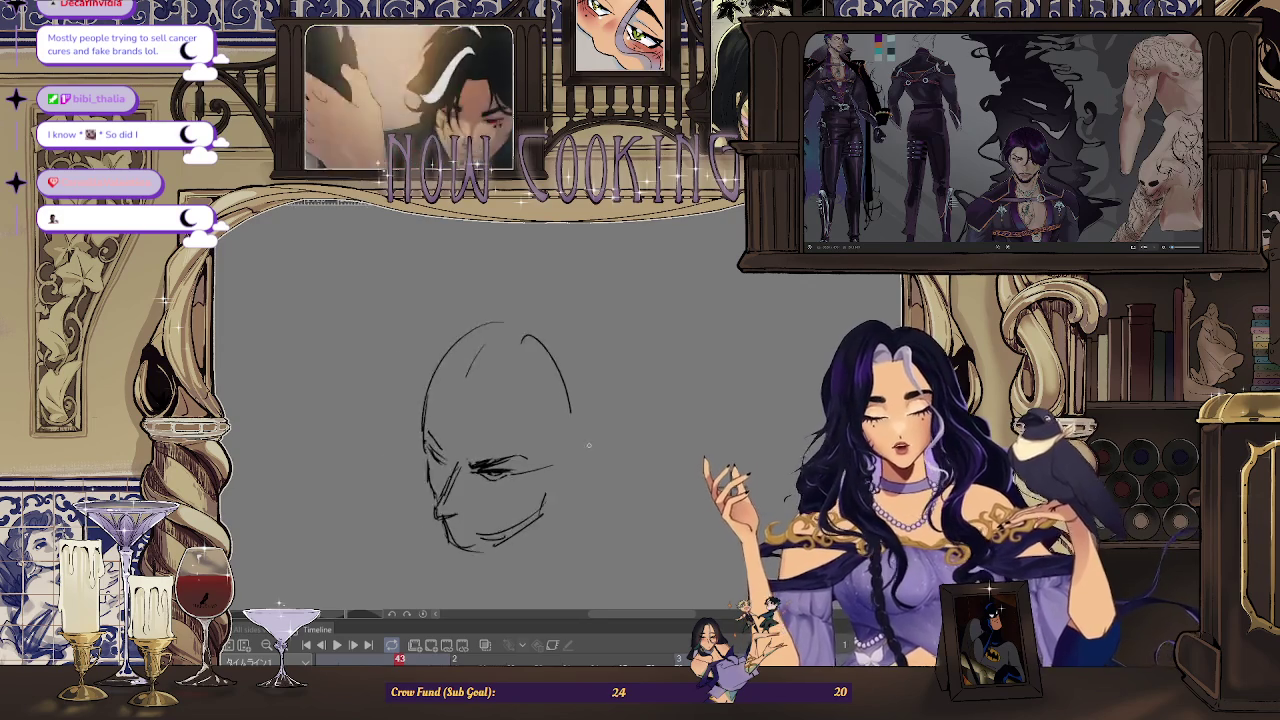
key(ctrl+plus)
key(ctrl+plus)
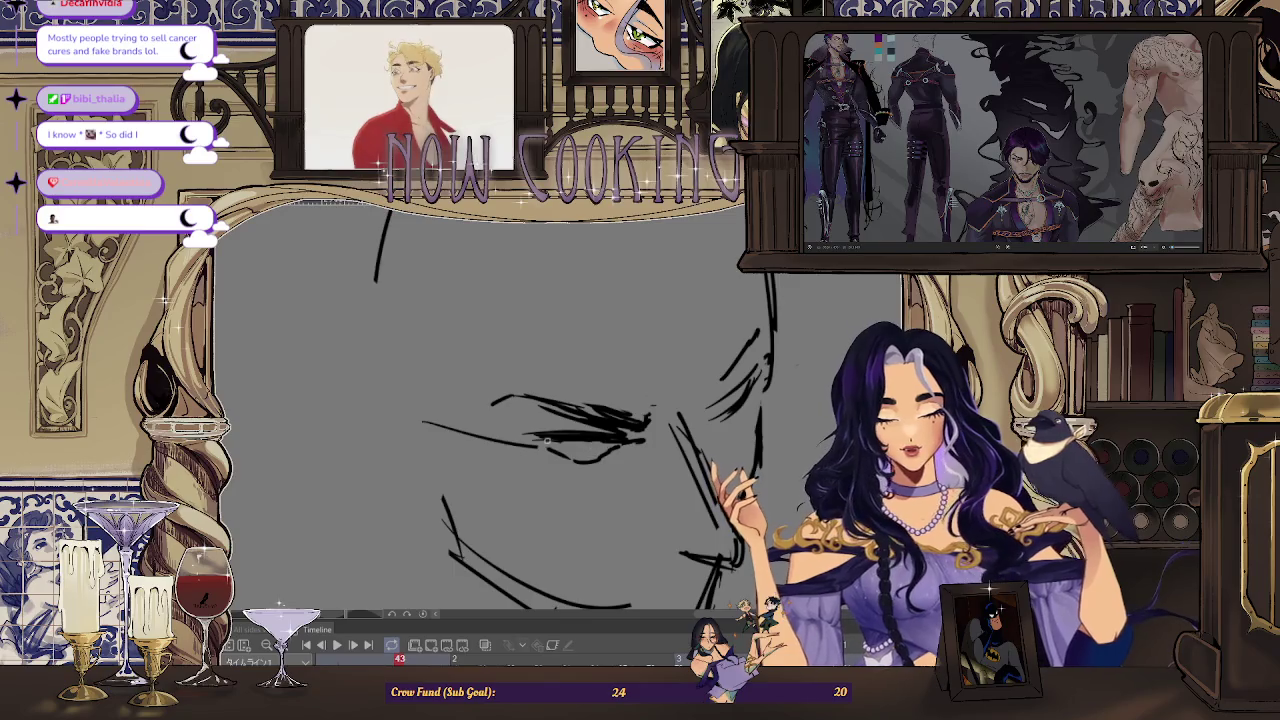
key(ctrl+minus)
key(ctrl+plus)
key(ctrl+plus)
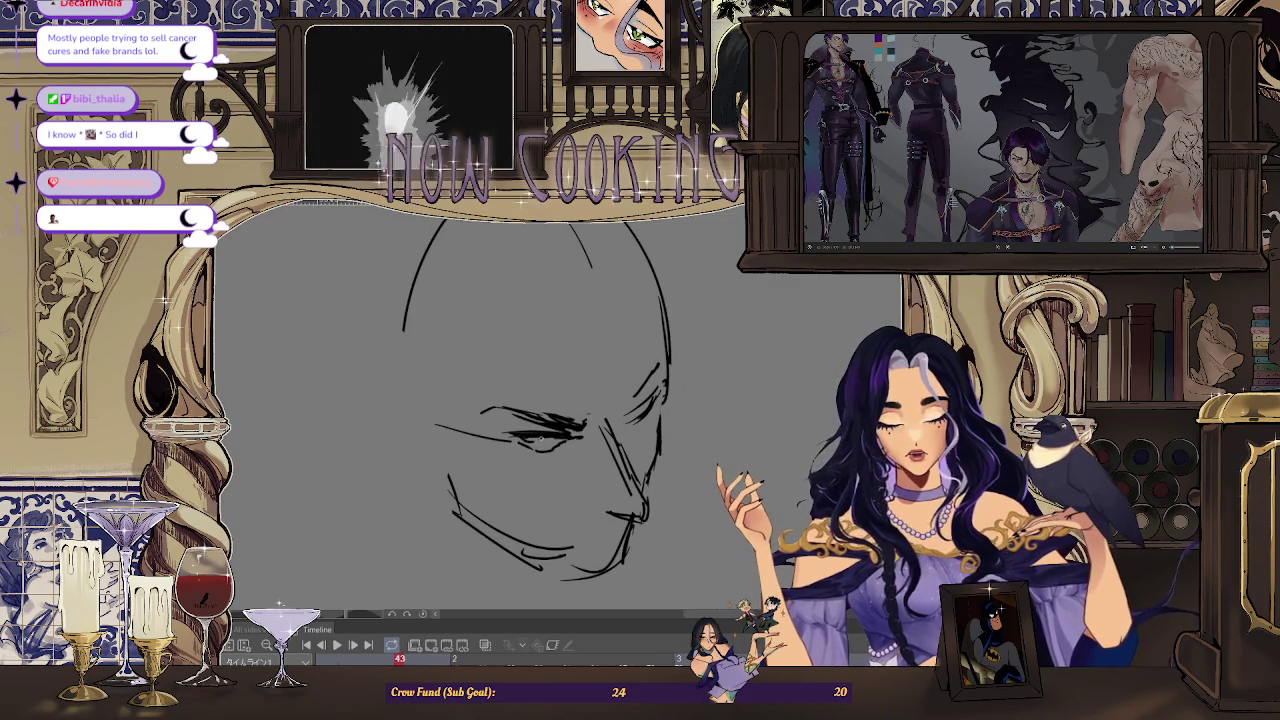
key(ctrl+minus)
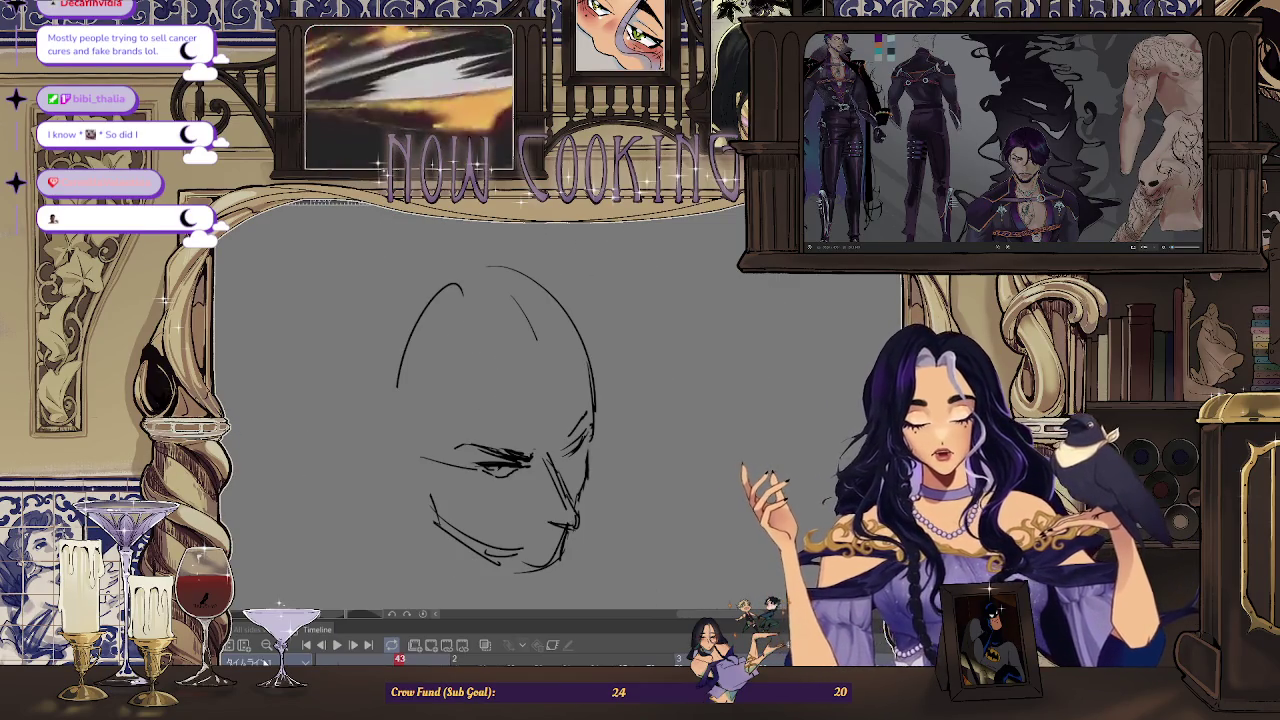
key(ctrl+minus)
key(ctrl+plus)
key(ctrl+minus)
key(ctrl+minus)
key(ctrl+plus)
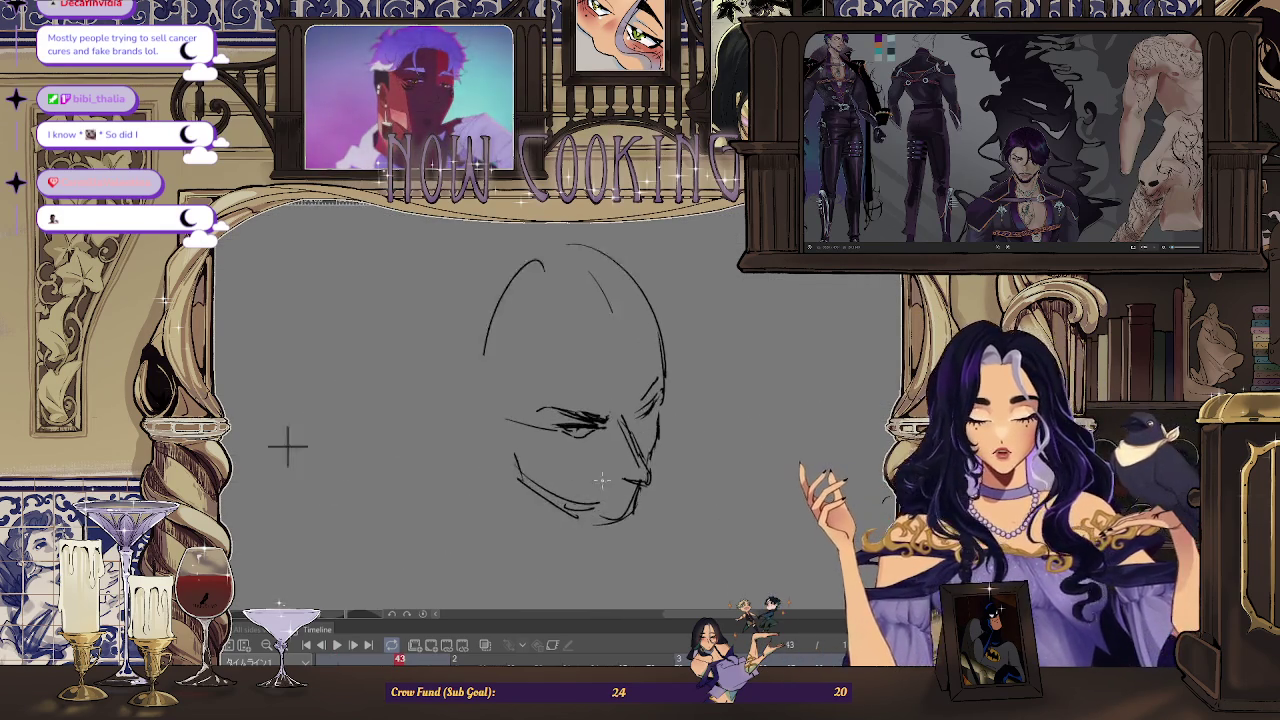
Pan around the head sketch and mirror it to face left.
scroll(286, 443, up, 3)
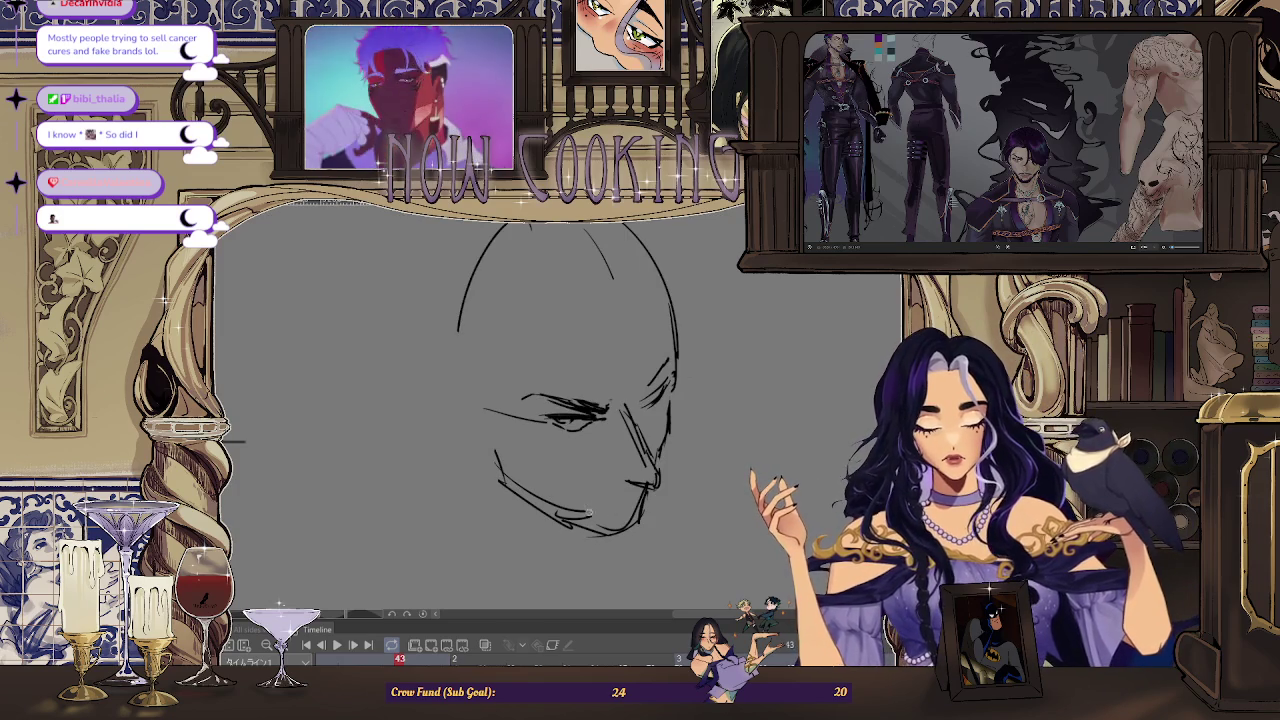
scroll(550, 419, up, 2)
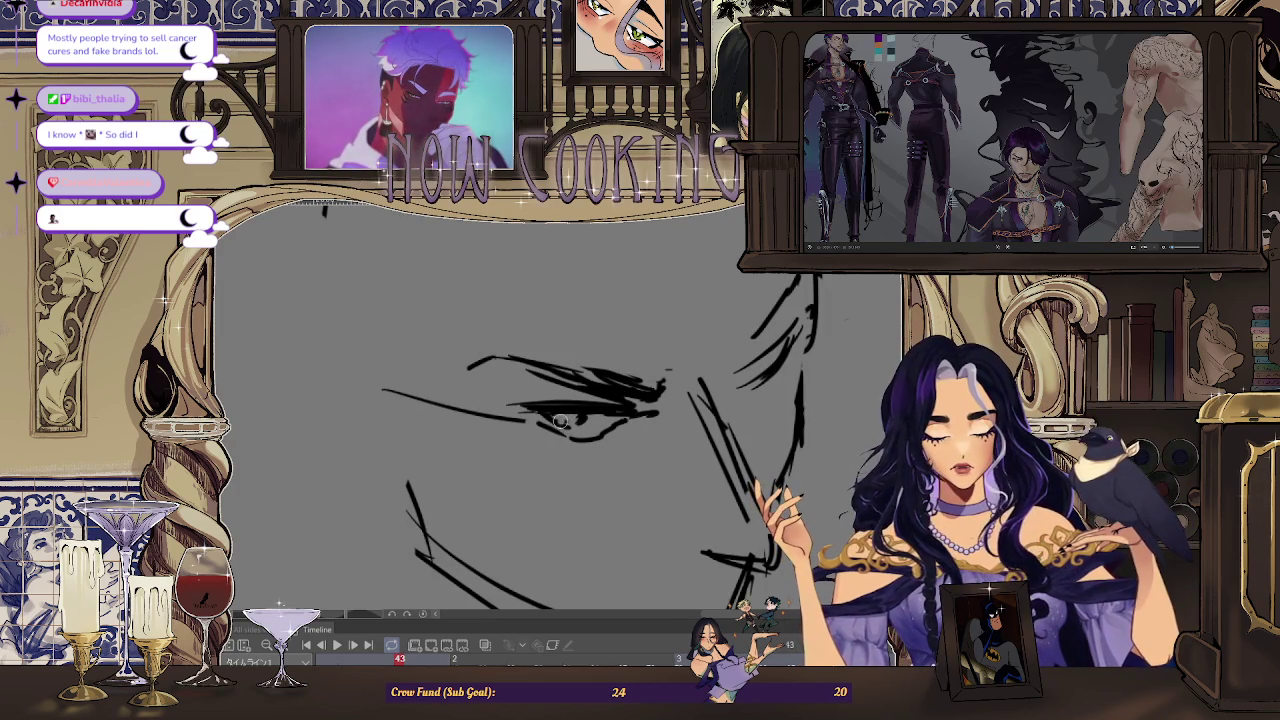
scroll(560, 425, down, 2)
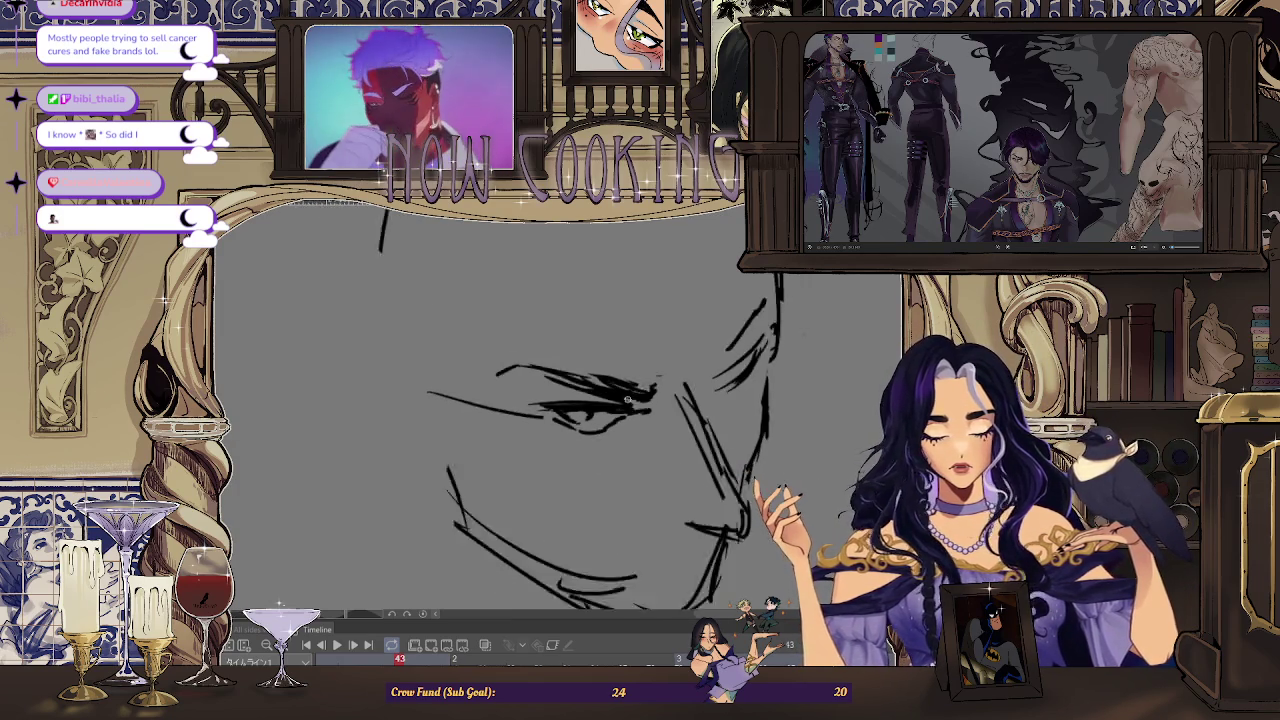
scroll(560, 425, down, 2)
scroll(444, 423, down, 1)
scroll(560, 423, right, 2)
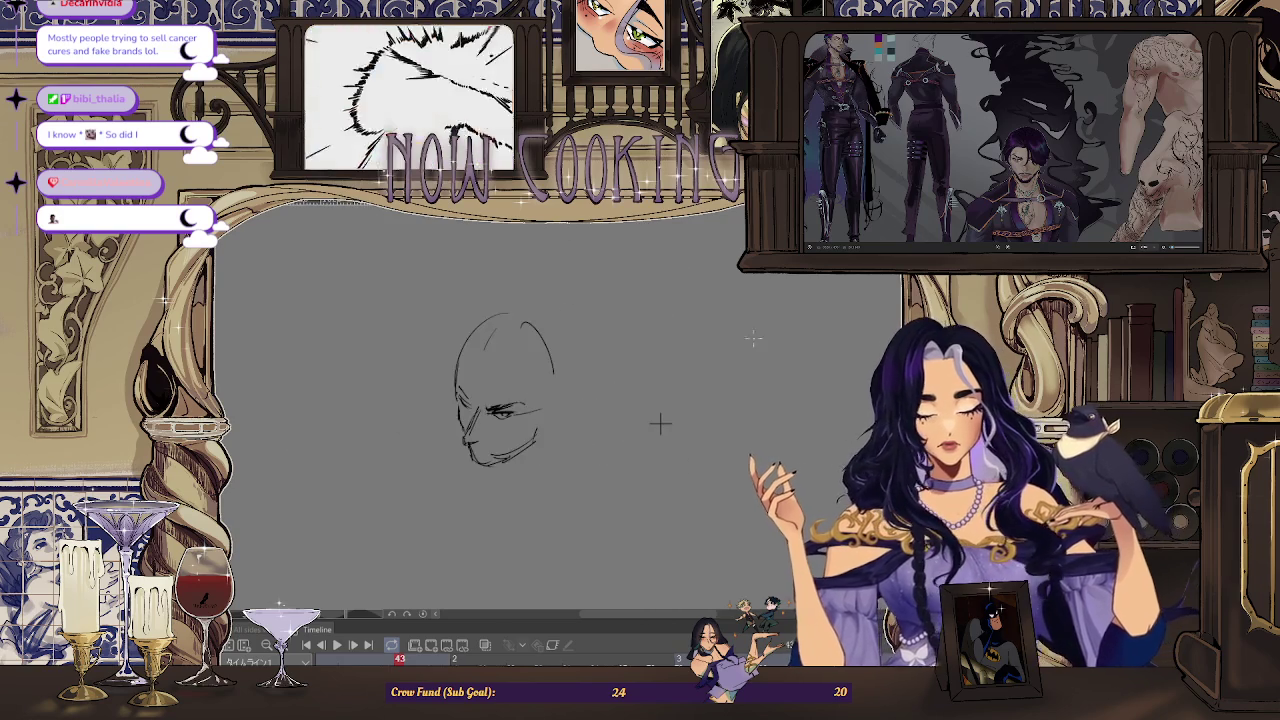
scroll(680, 420, up, 1)
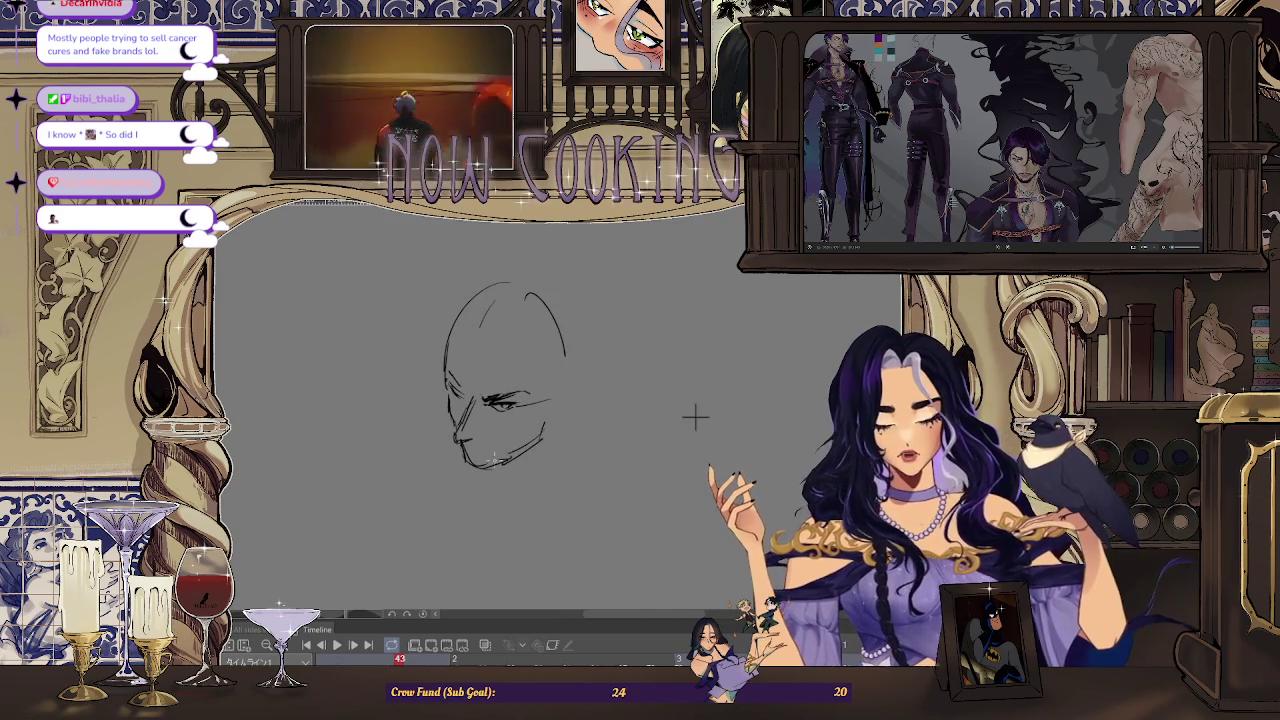
scroll(541, 377, up, 2)
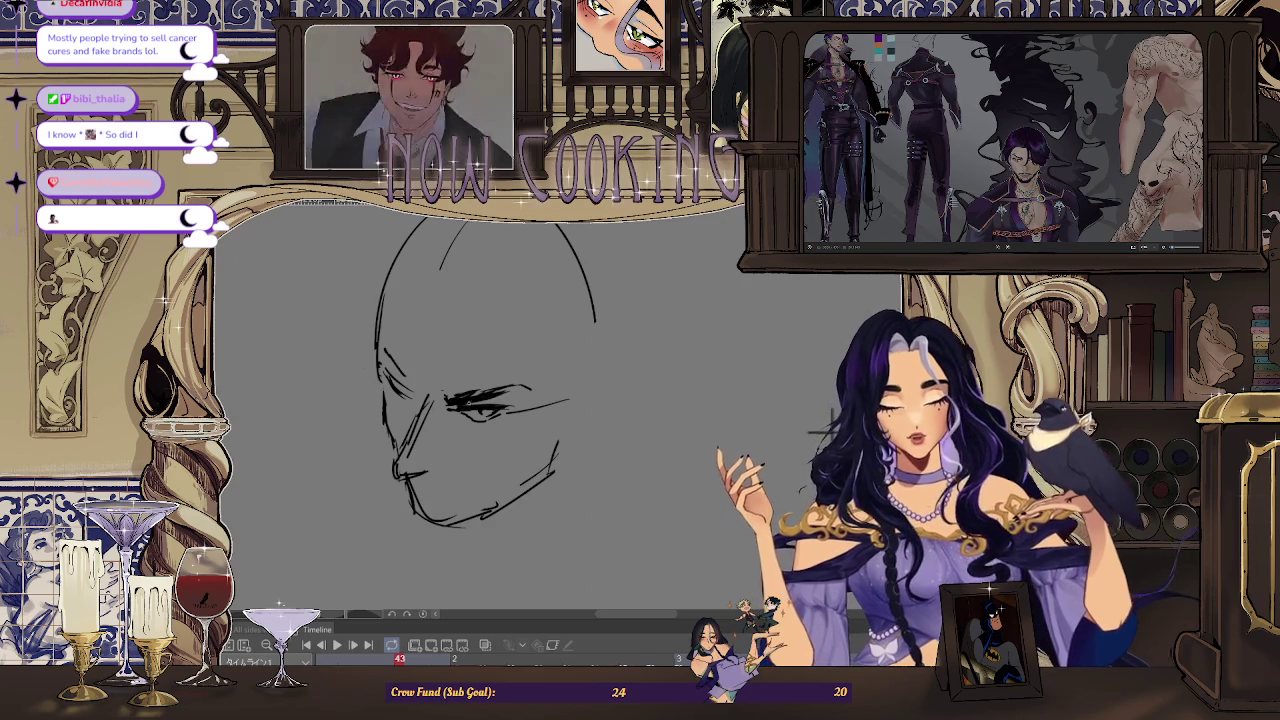
scroll(597, 402, down, 2)
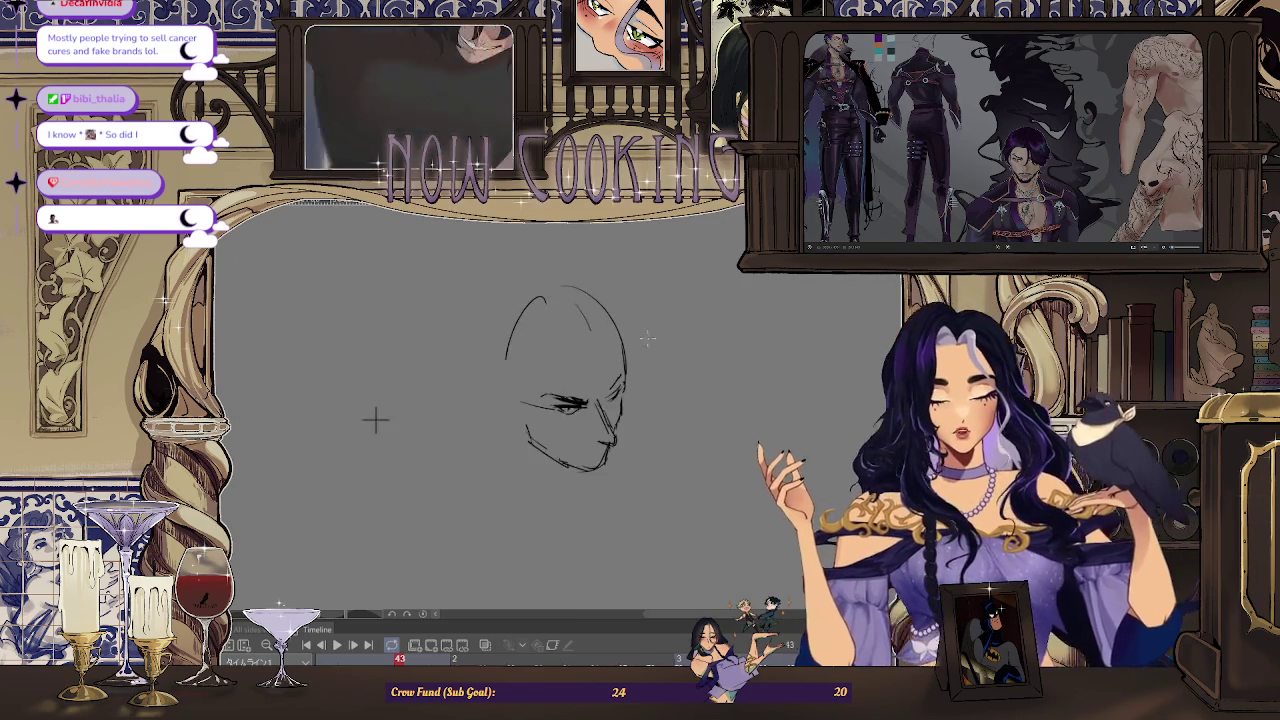
scroll(563, 423, up, 2)
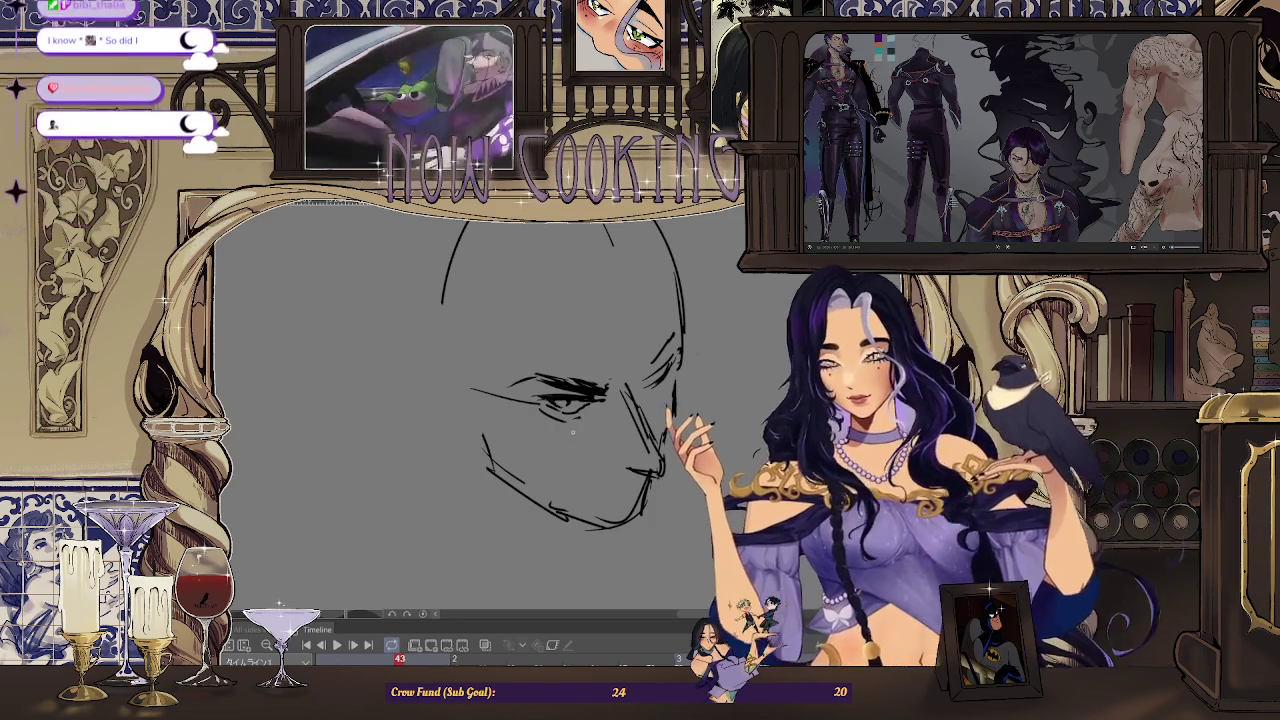
key(h)
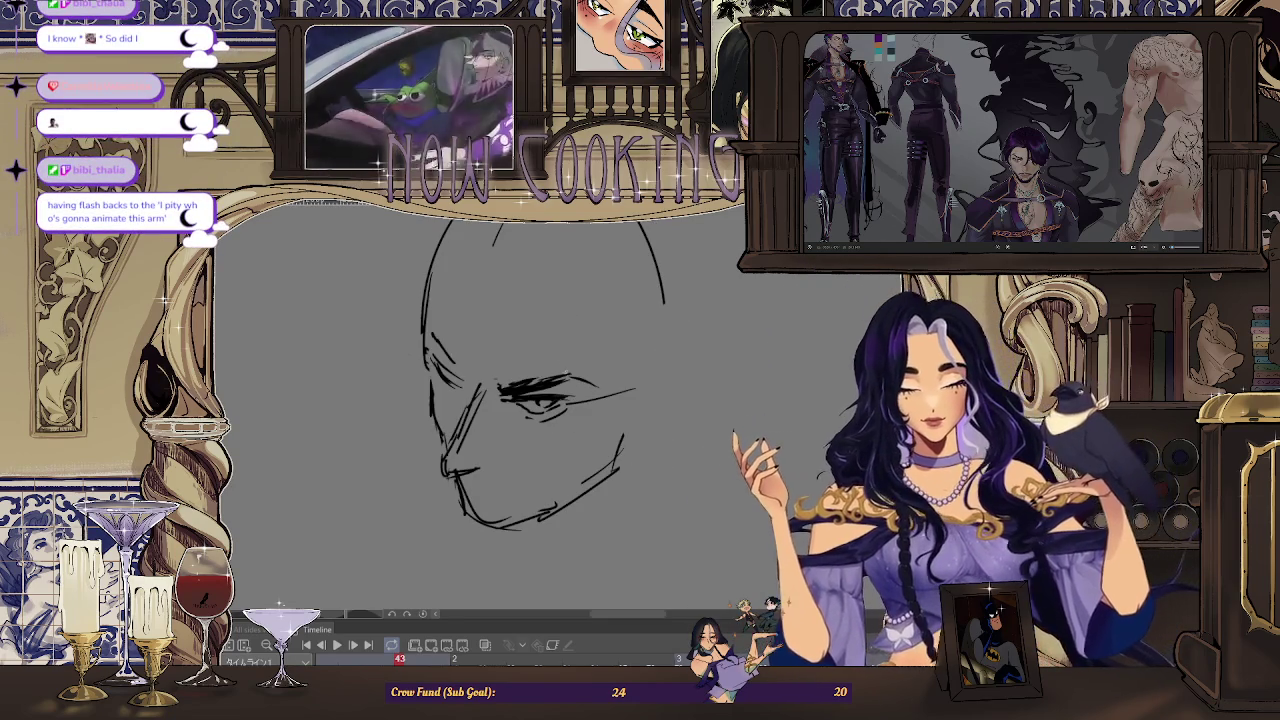
Zoom in on the eye and lasso the lower eye lines.
scroll(730, 440, down, 1)
scroll(711, 434, down, 1)
scroll(682, 433, down, 1)
scroll(682, 433, up, 4)
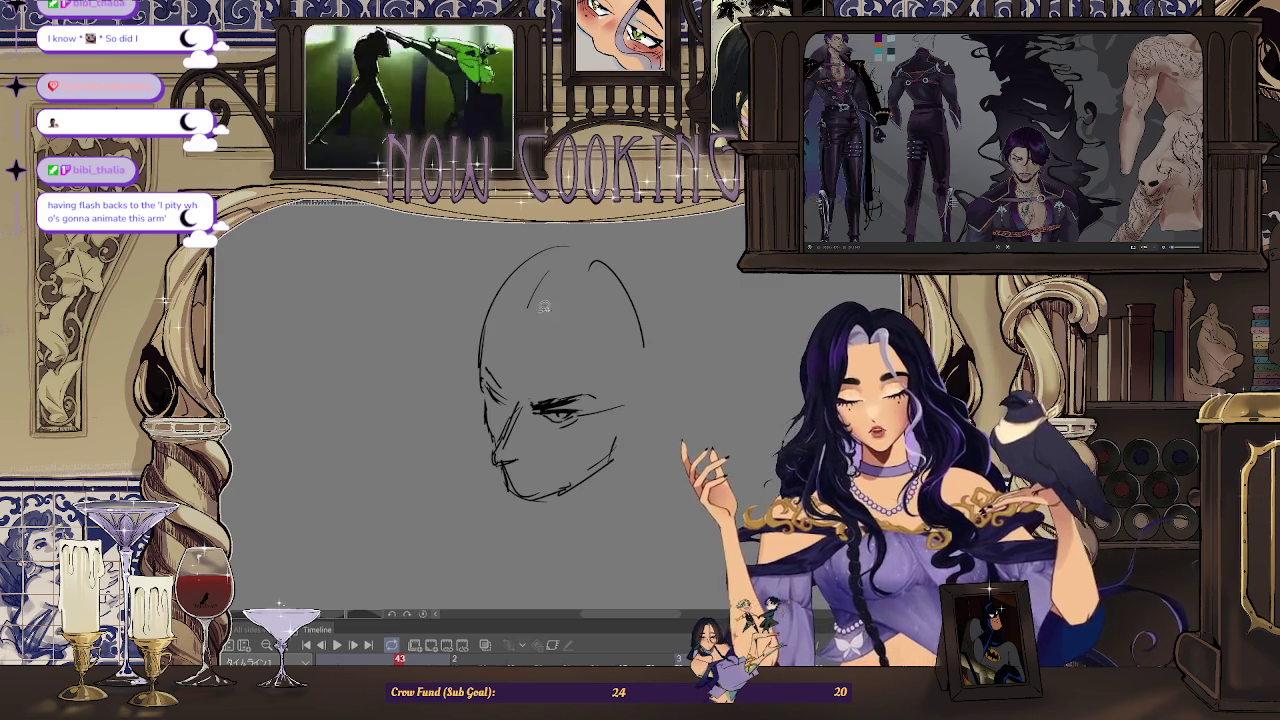
scroll(546, 398, up, 3)
drag(480, 418, 610, 425)
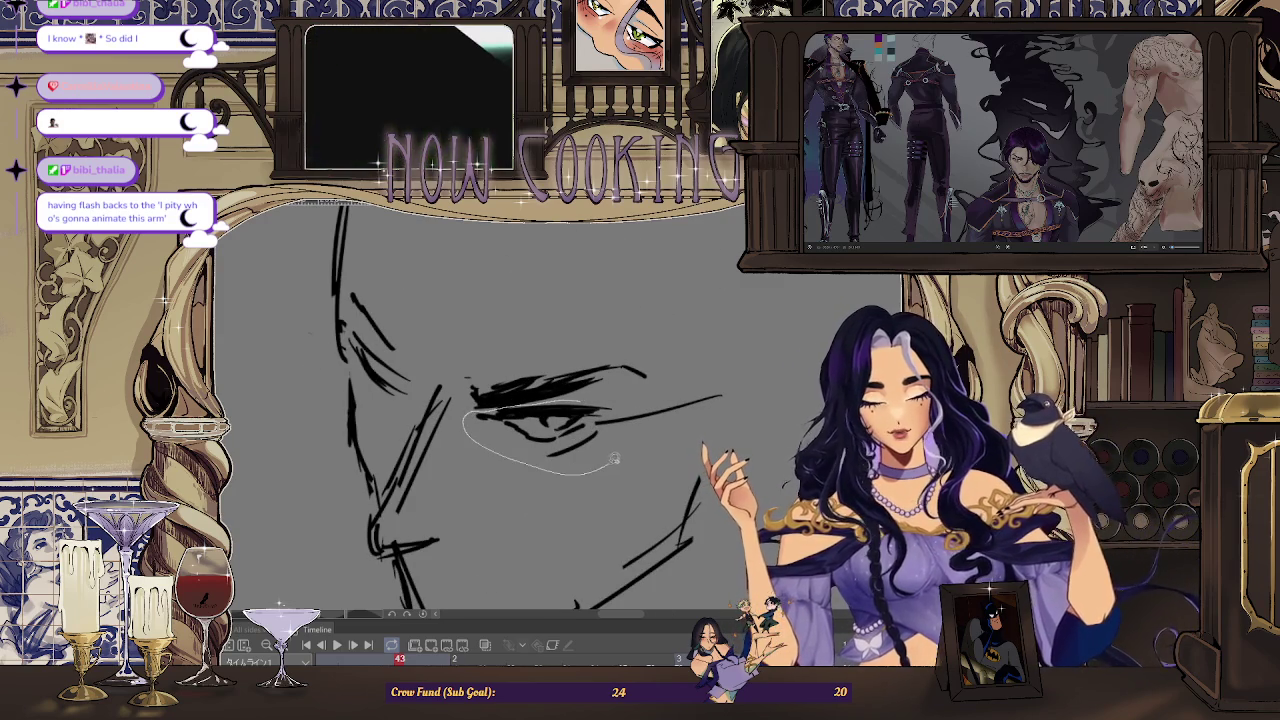
Transform the selected eye lines to sit slightly higher and narrower, then deselect.
scroll(640, 358, down, 2)
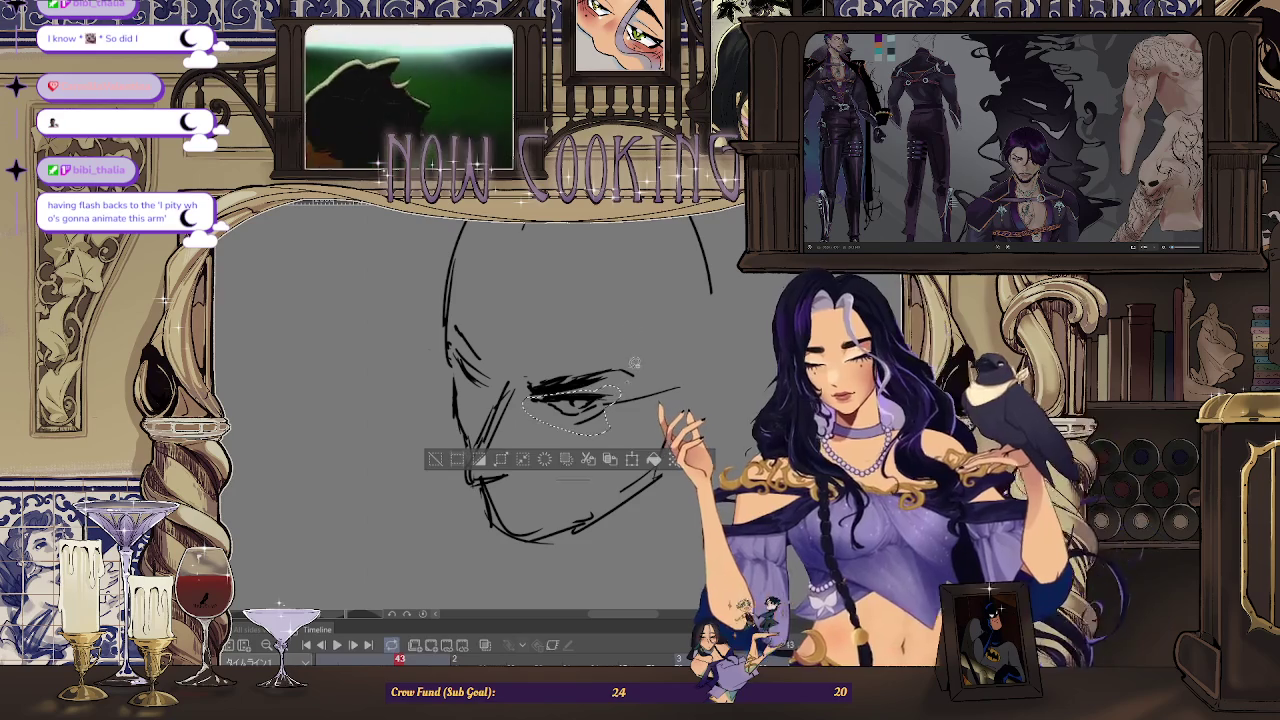
key(ctrl+t)
drag(610, 410, 601, 425)
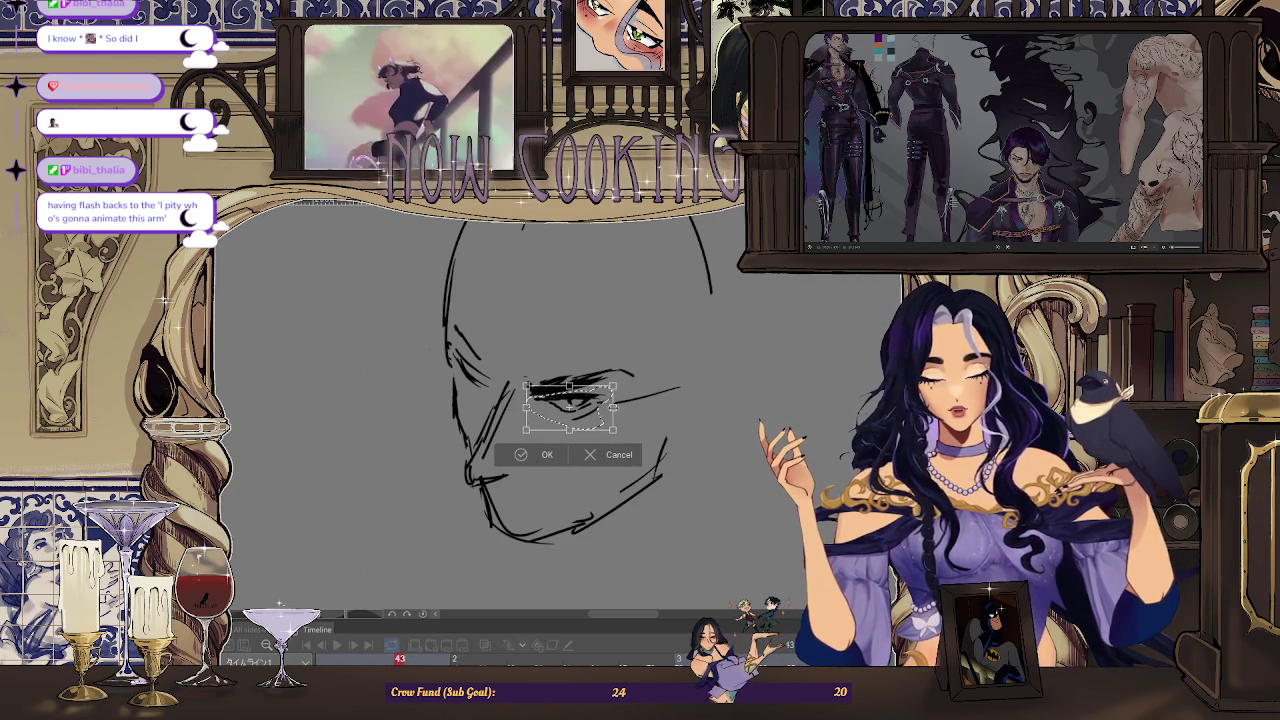
key(Return)
key(ctrl+d)
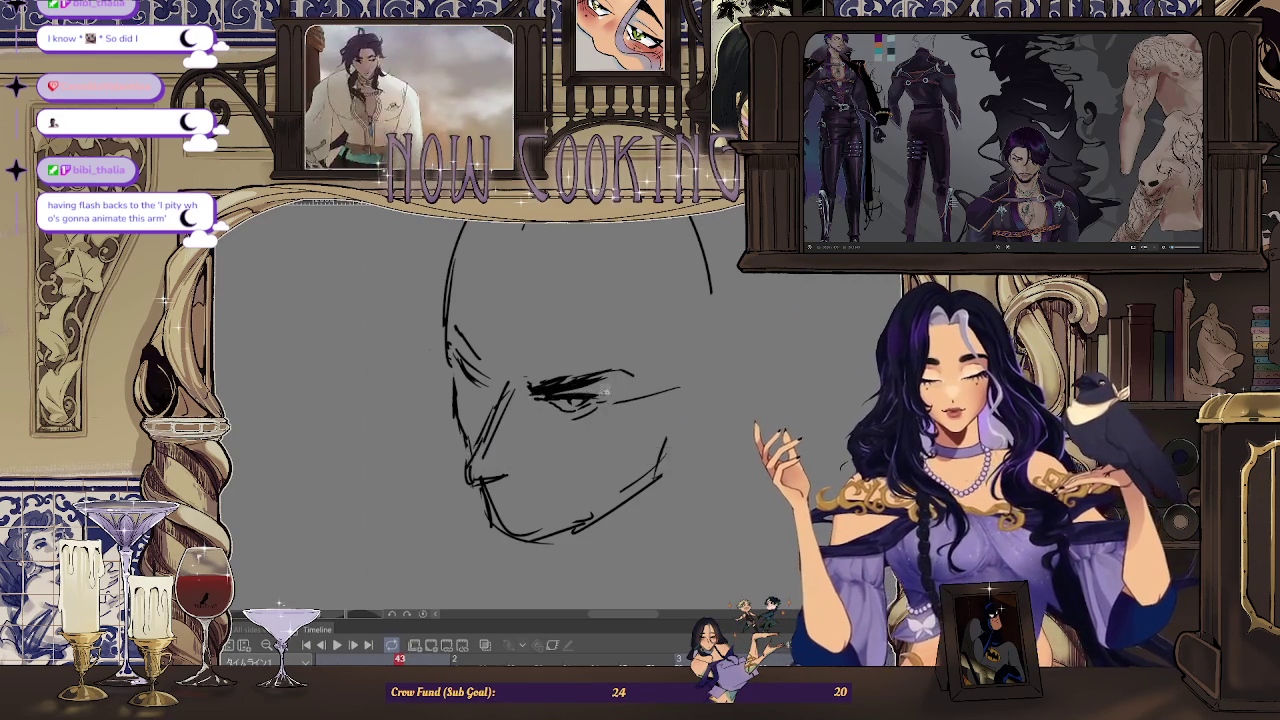
Draw a line under the eye and a short stroke at the chin.
scroll(605, 392, down, 3)
scroll(400, 363, right, 3)
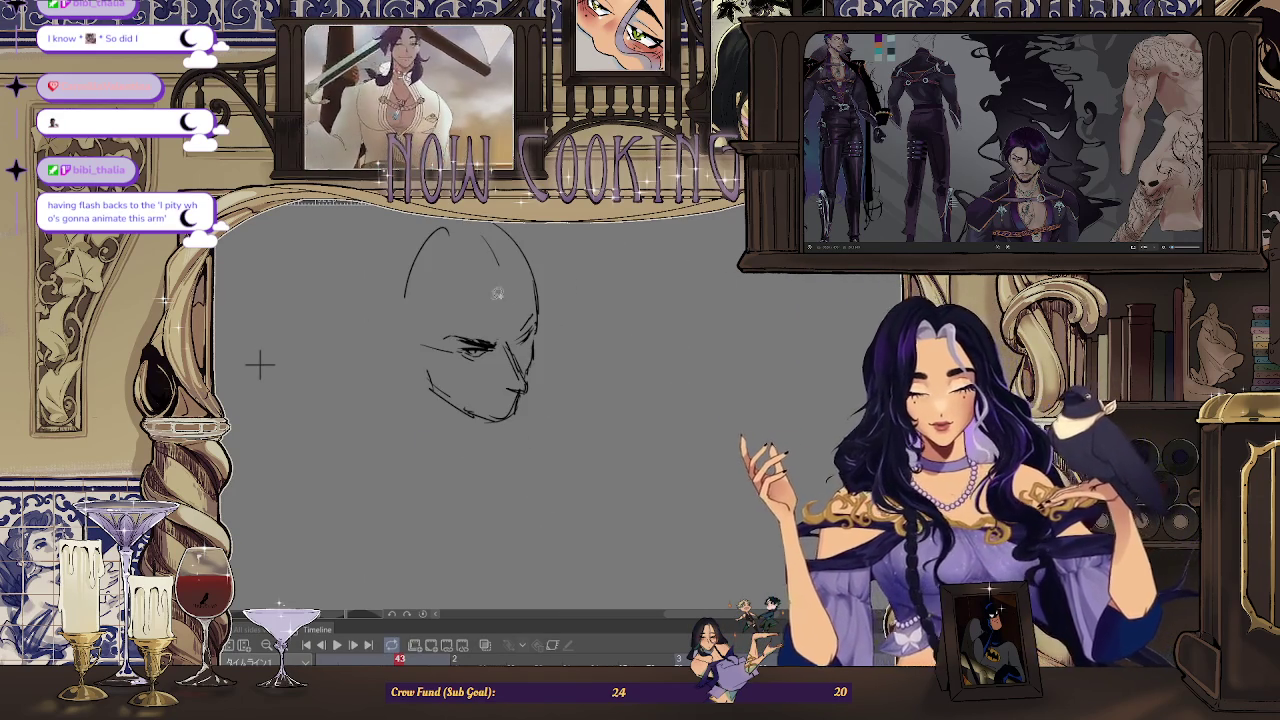
scroll(497, 293, up, 2)
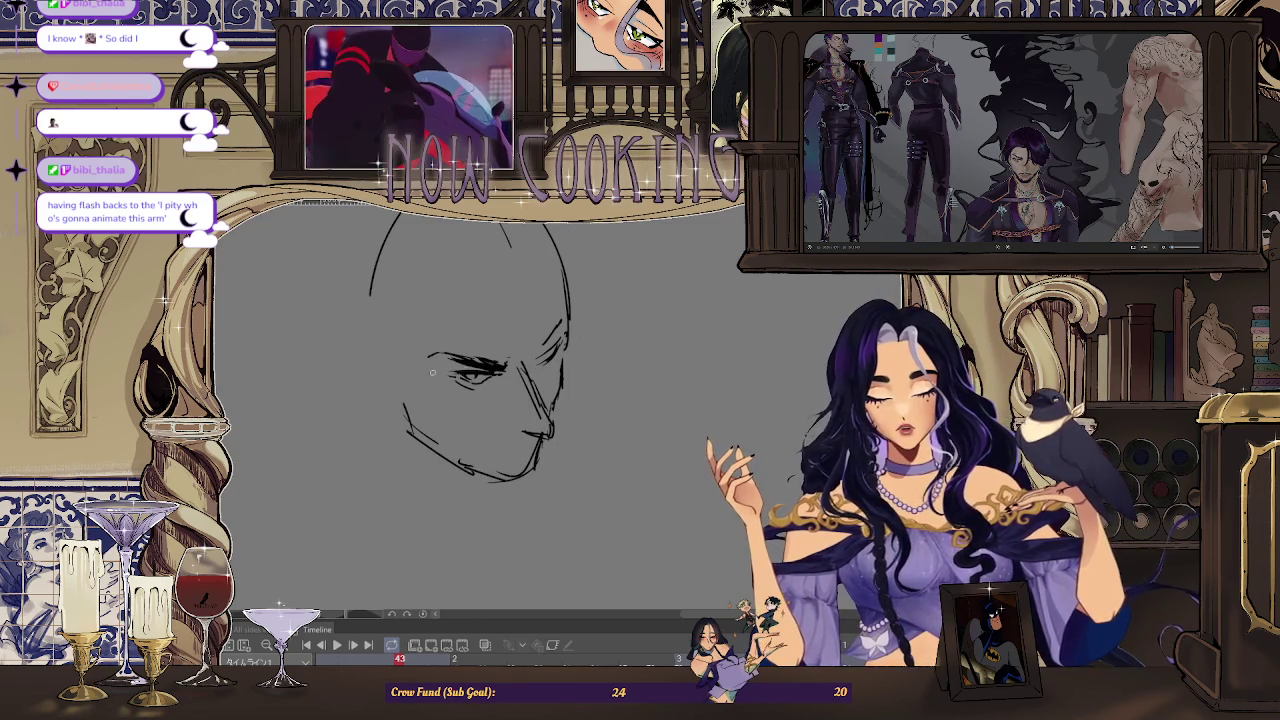
scroll(450, 372, up, 2)
scroll(475, 390, up, 2)
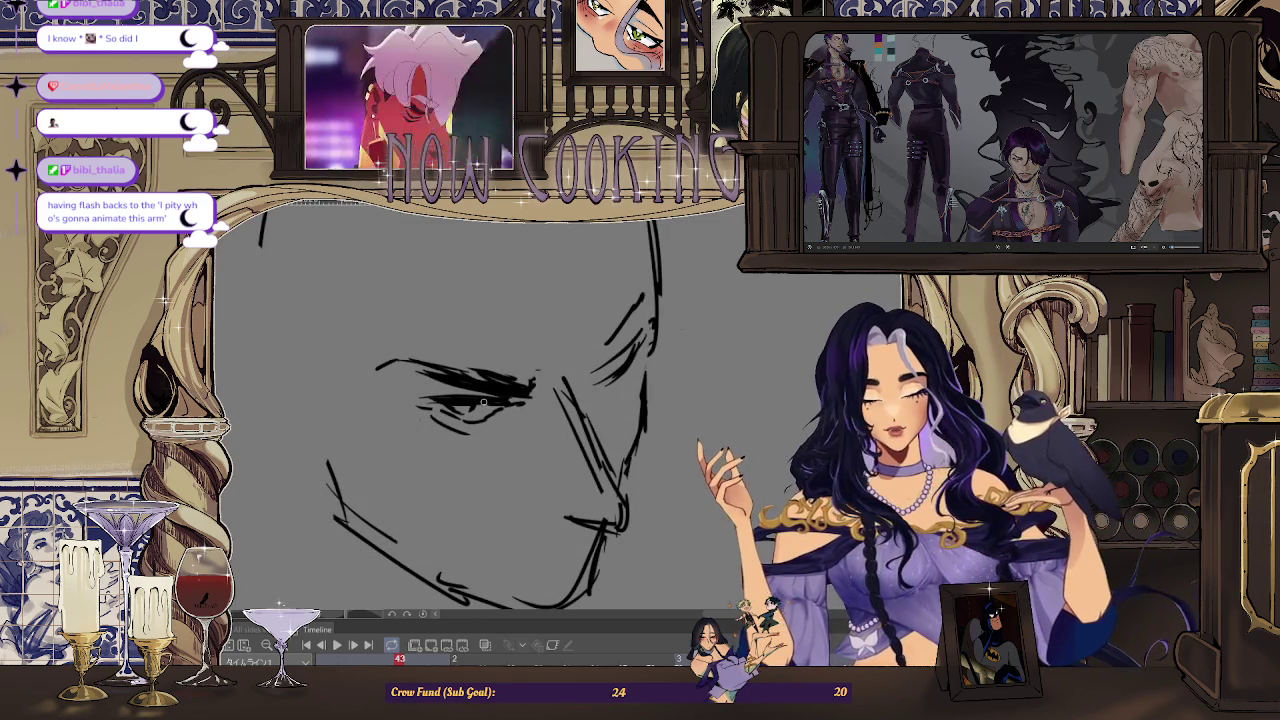
drag(418, 404, 474, 400)
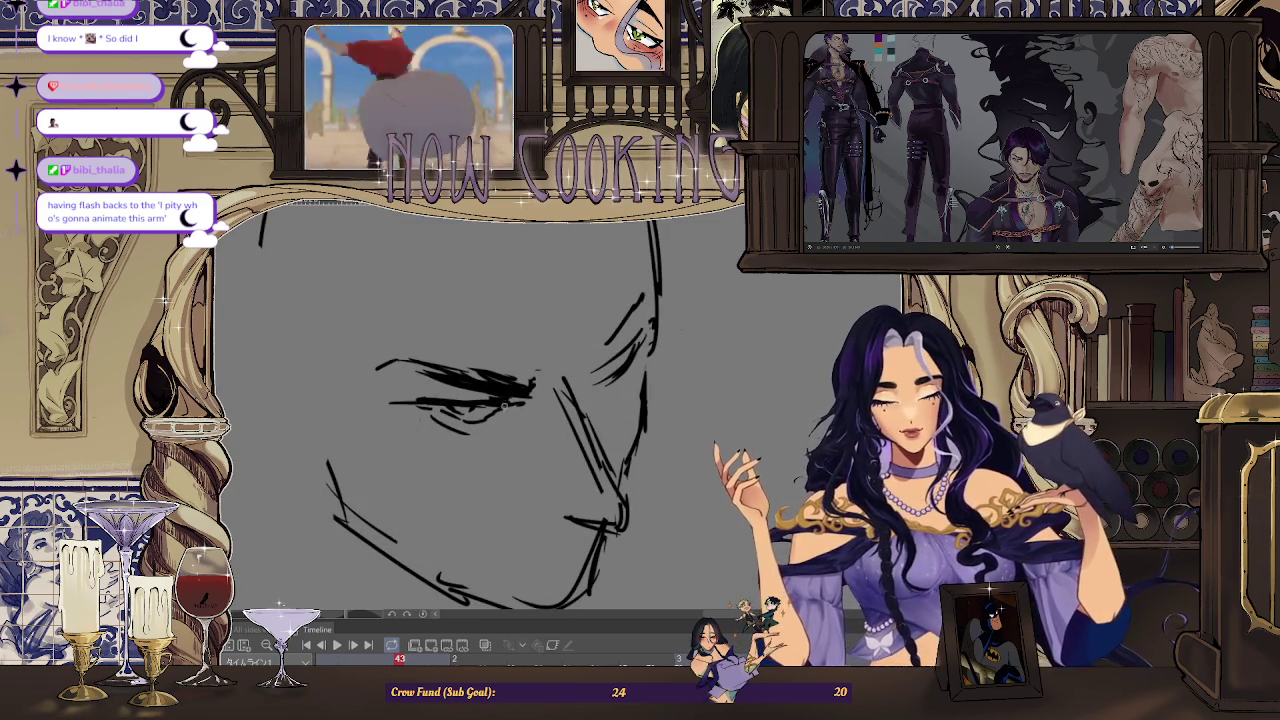
scroll(496, 356, down, 2)
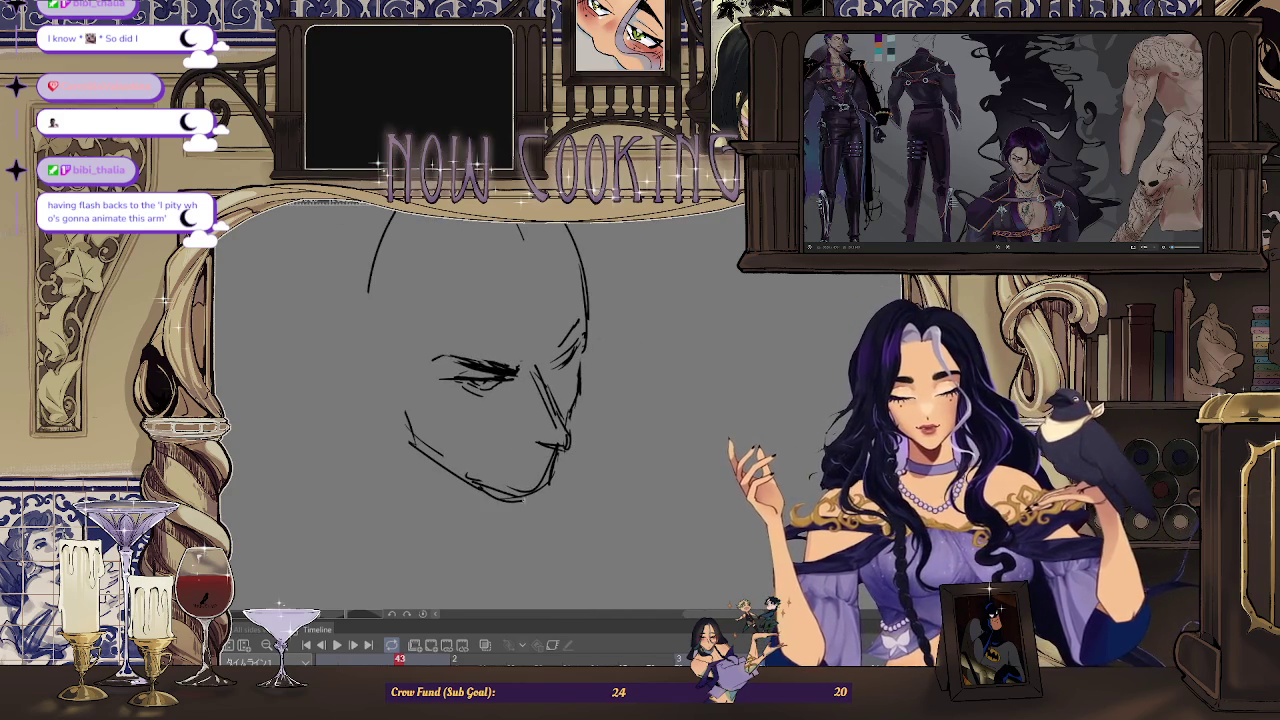
drag(544, 484, 532, 502)
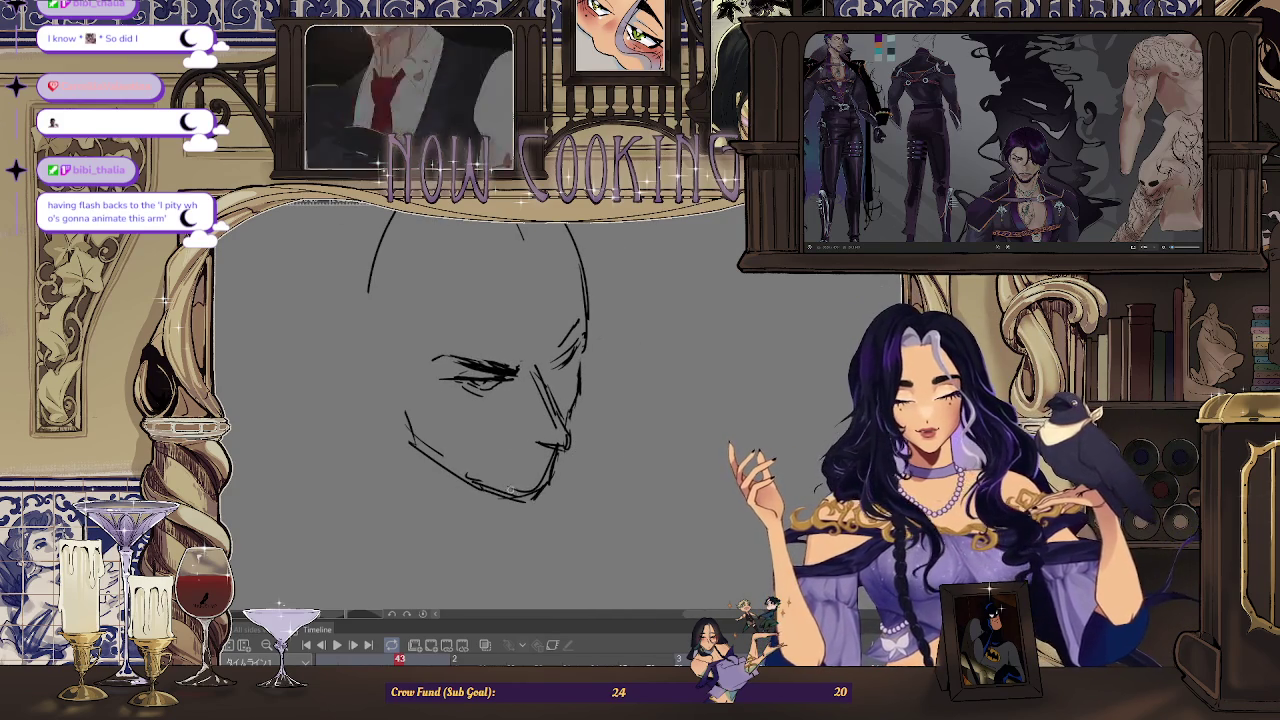
Draw a short mouth line under the nose, checking it mirrored and rotated before flipping back.
drag(544, 456, 519, 467)
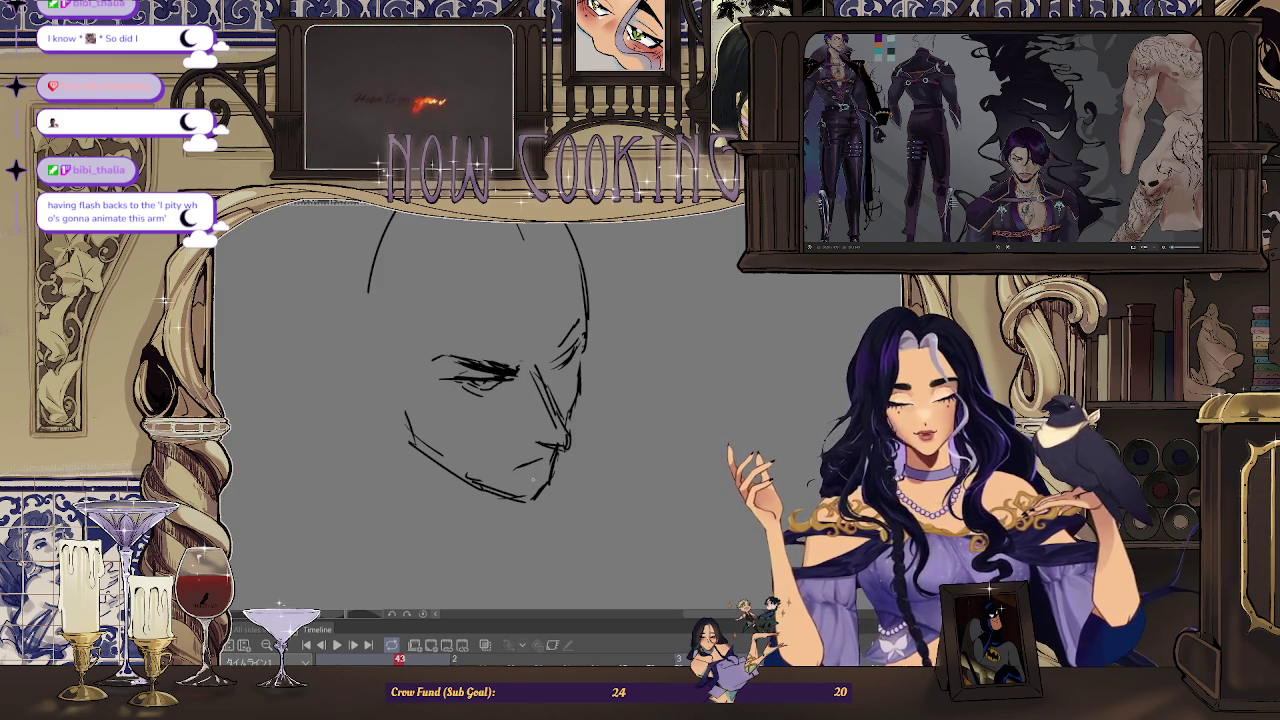
key(h)
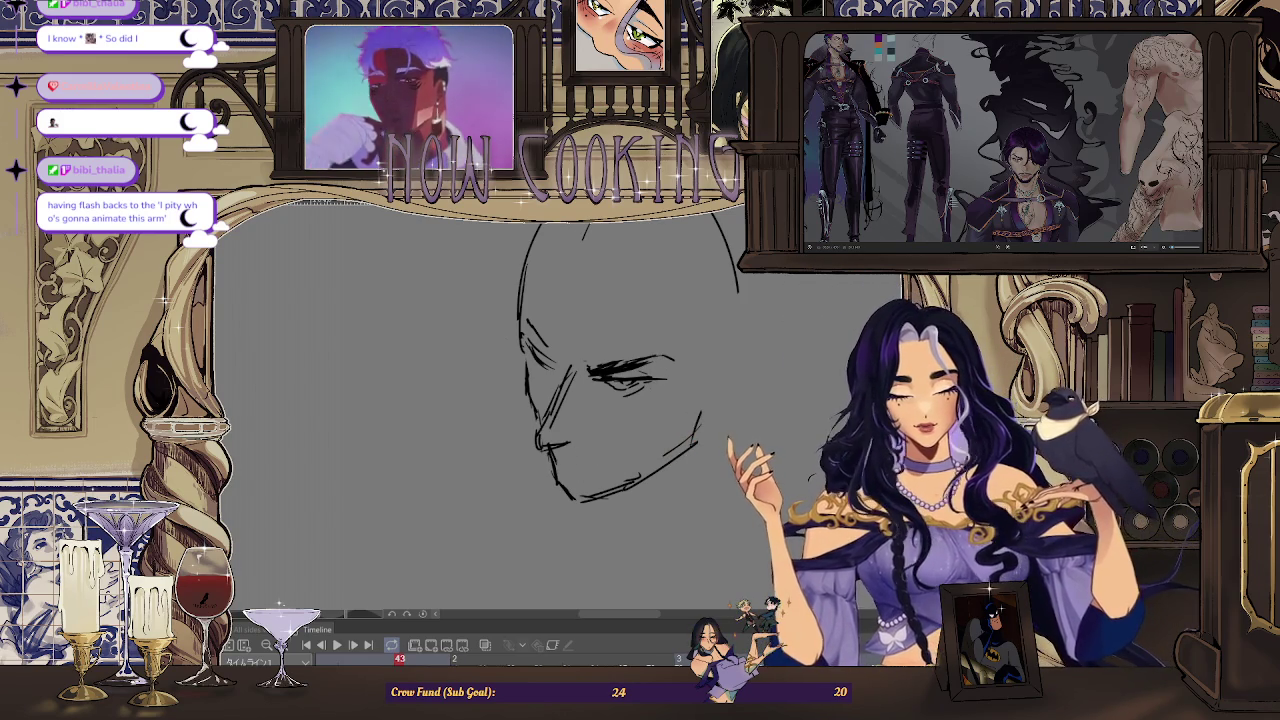
drag(630, 330, 651, 340)
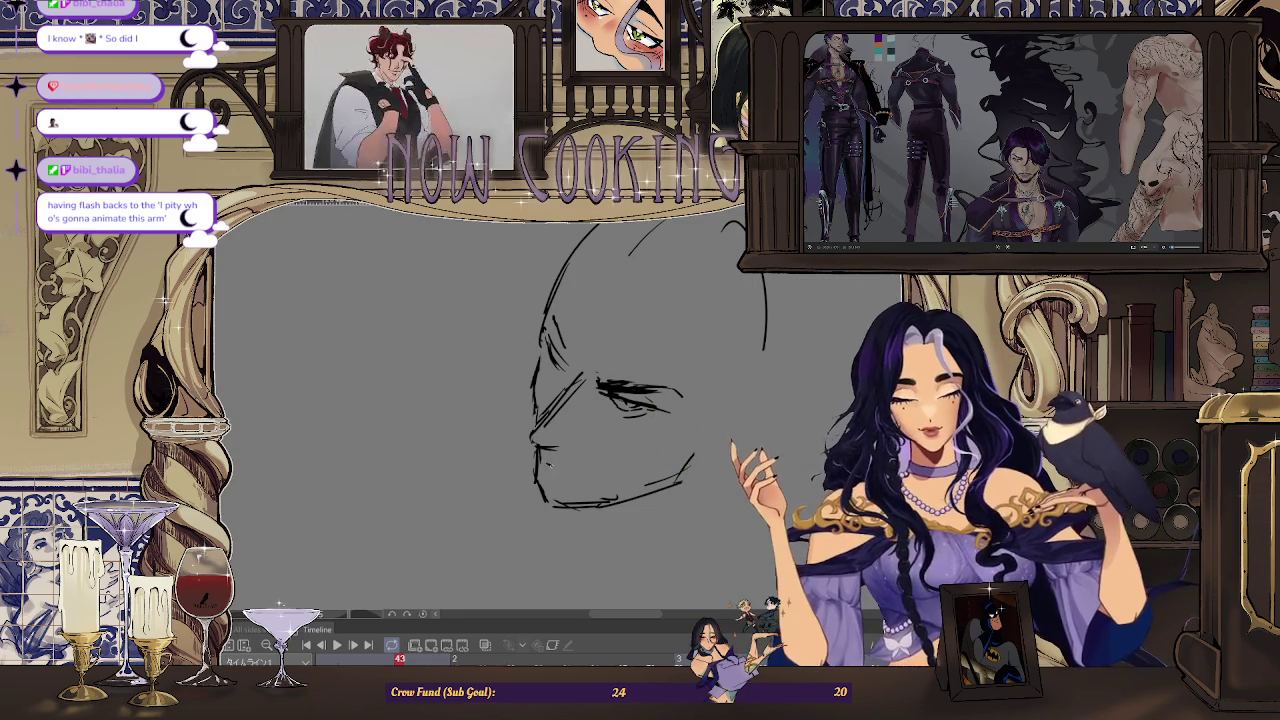
key(h)
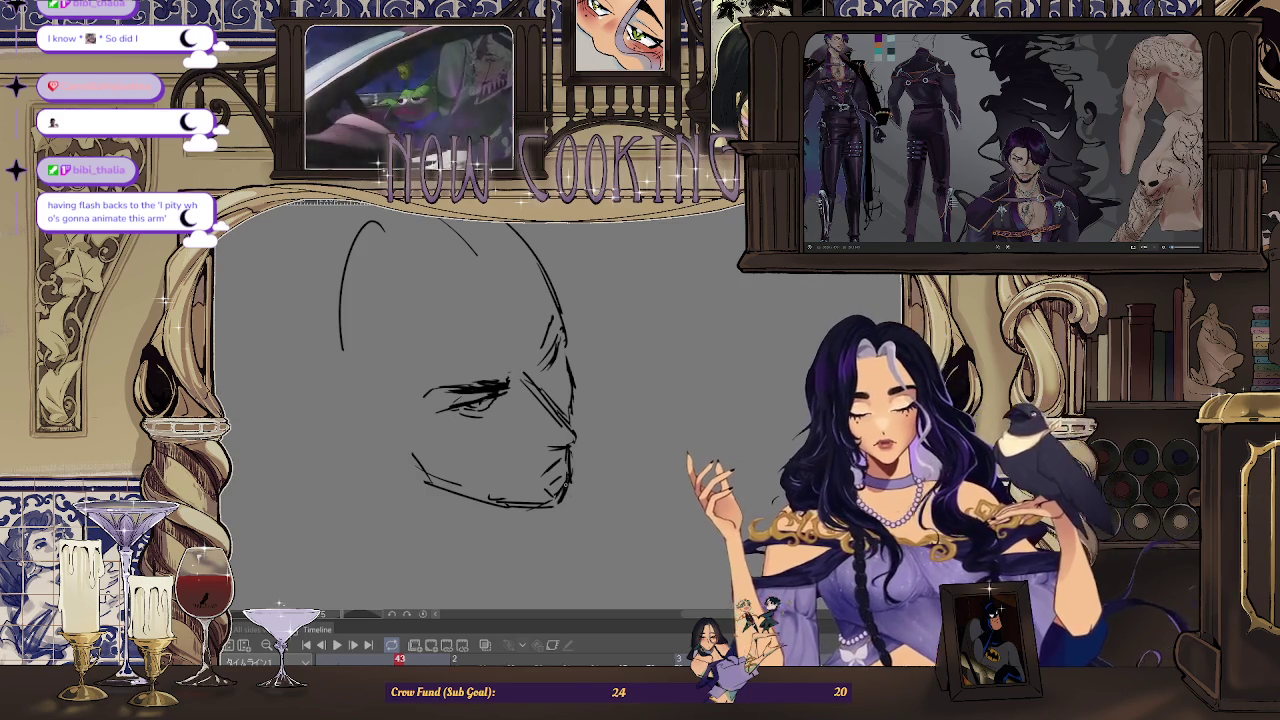
key(ctrl+minus)
key(ctrl+minus)
Mirror and zoom in on the head, panning left and right across the sketch.
key(h)
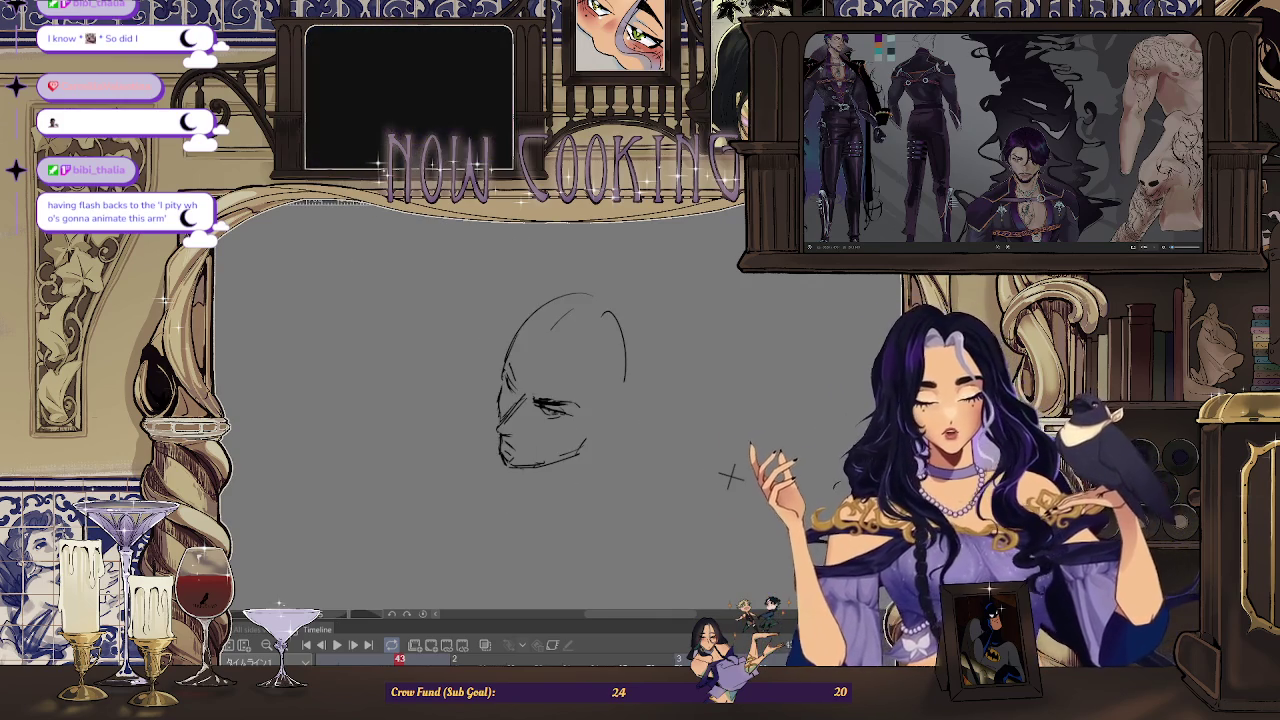
key(ctrl+plus)
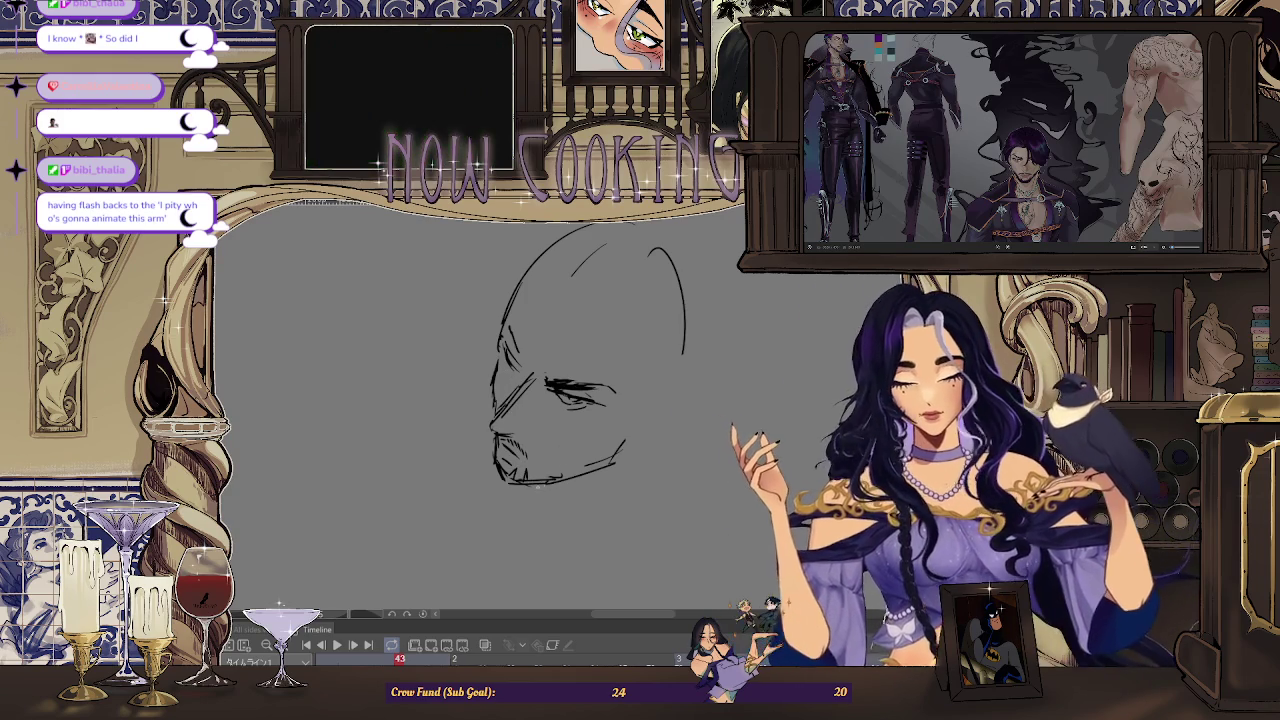
scroll(848, 390, down, 1)
scroll(848, 390, down, 1)
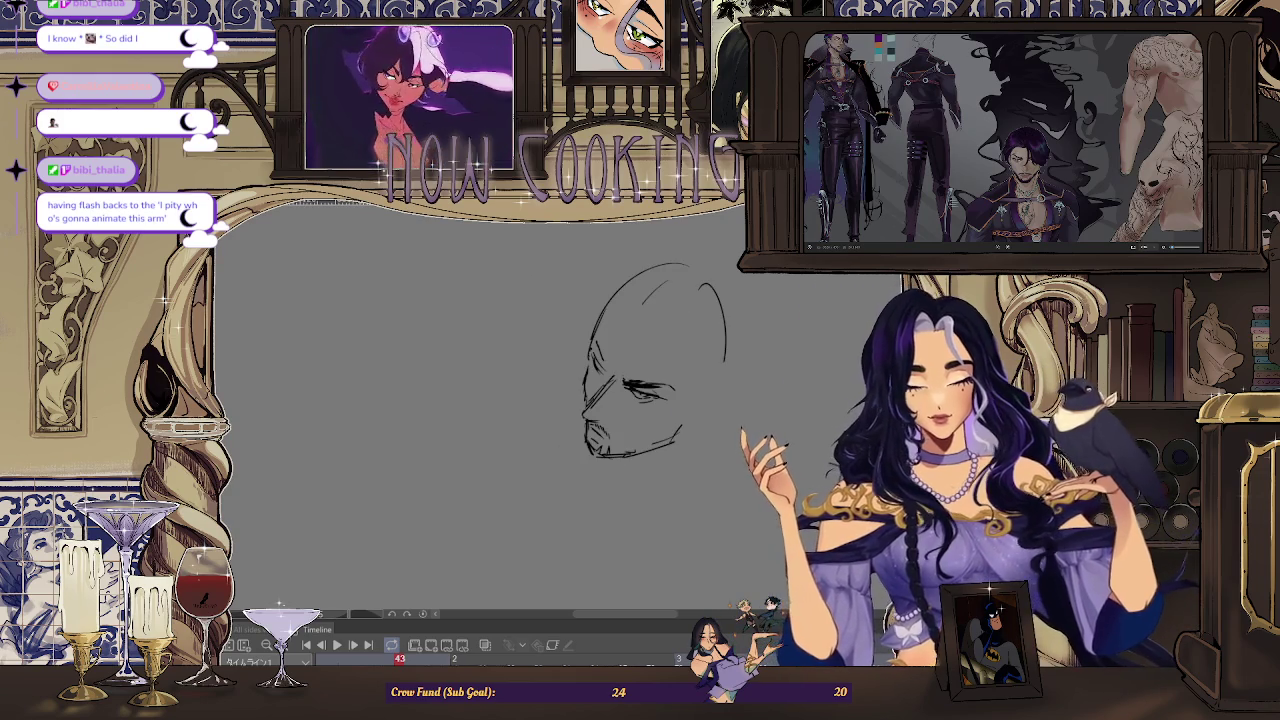
drag(407, 381, 257, 381)
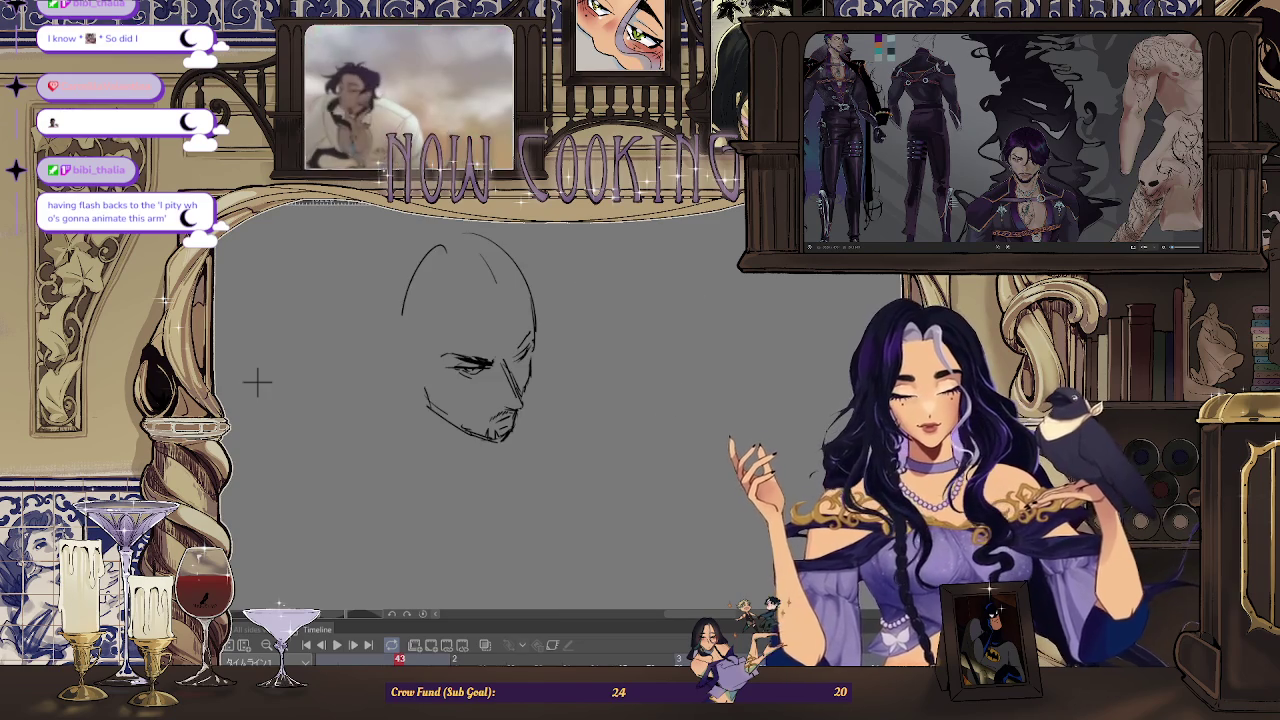
scroll(424, 406, up, 1)
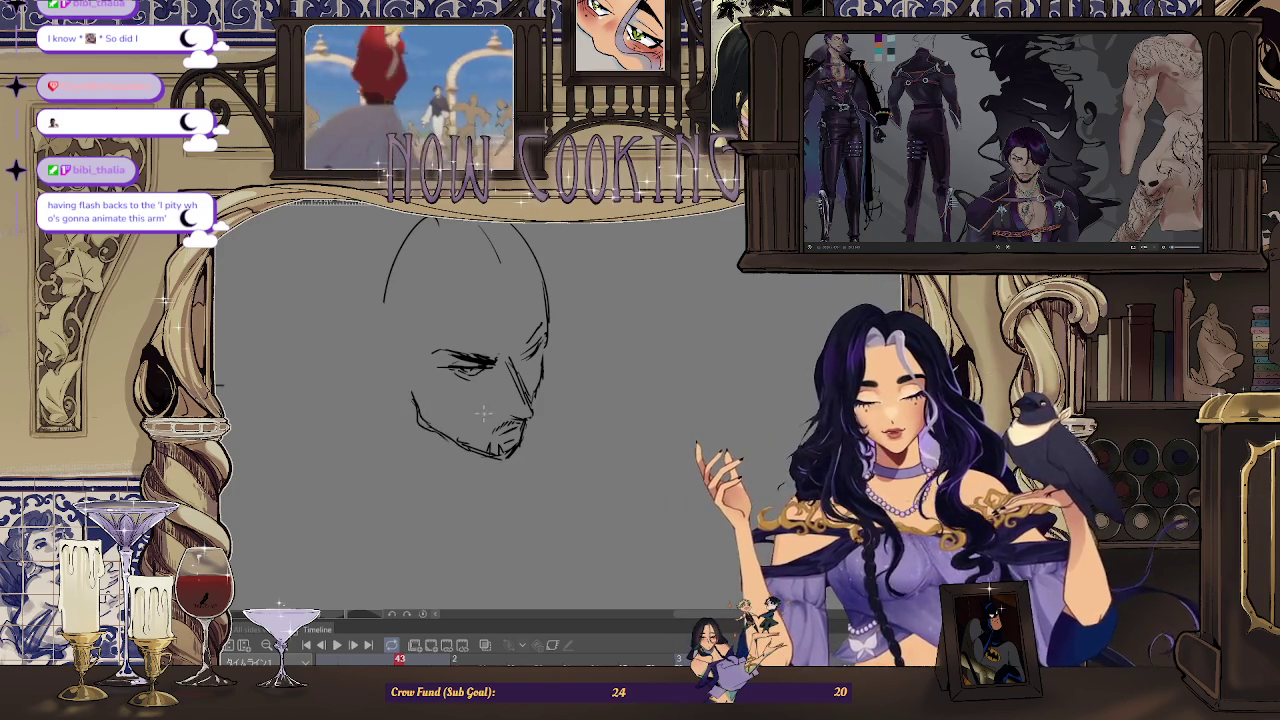
scroll(320, 411, down, 2)
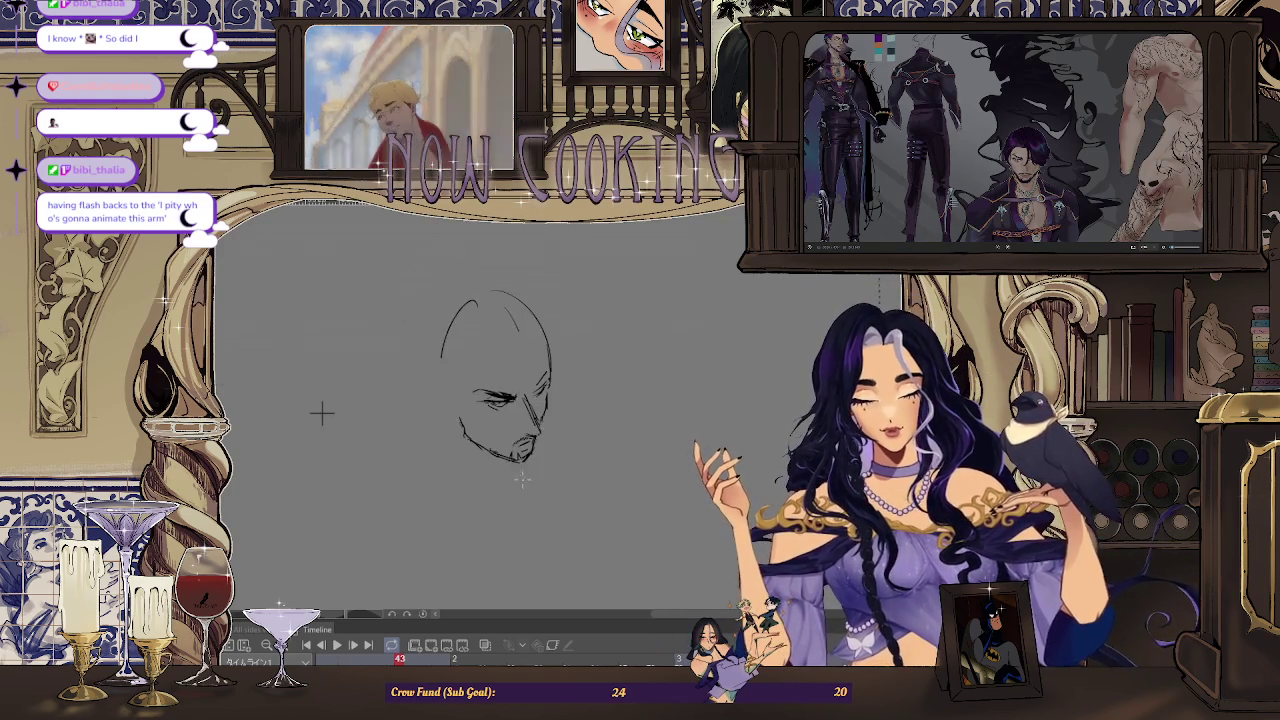
scroll(320, 411, up, 3)
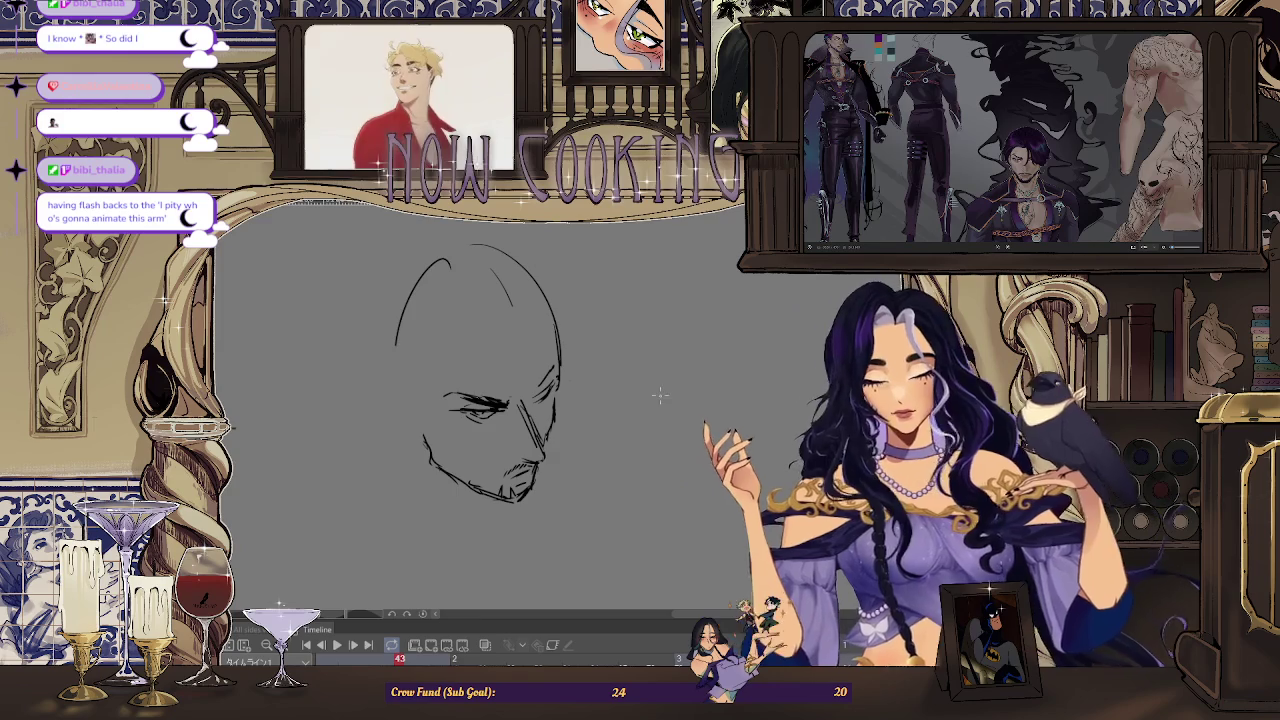
drag(543, 401, 693, 401)
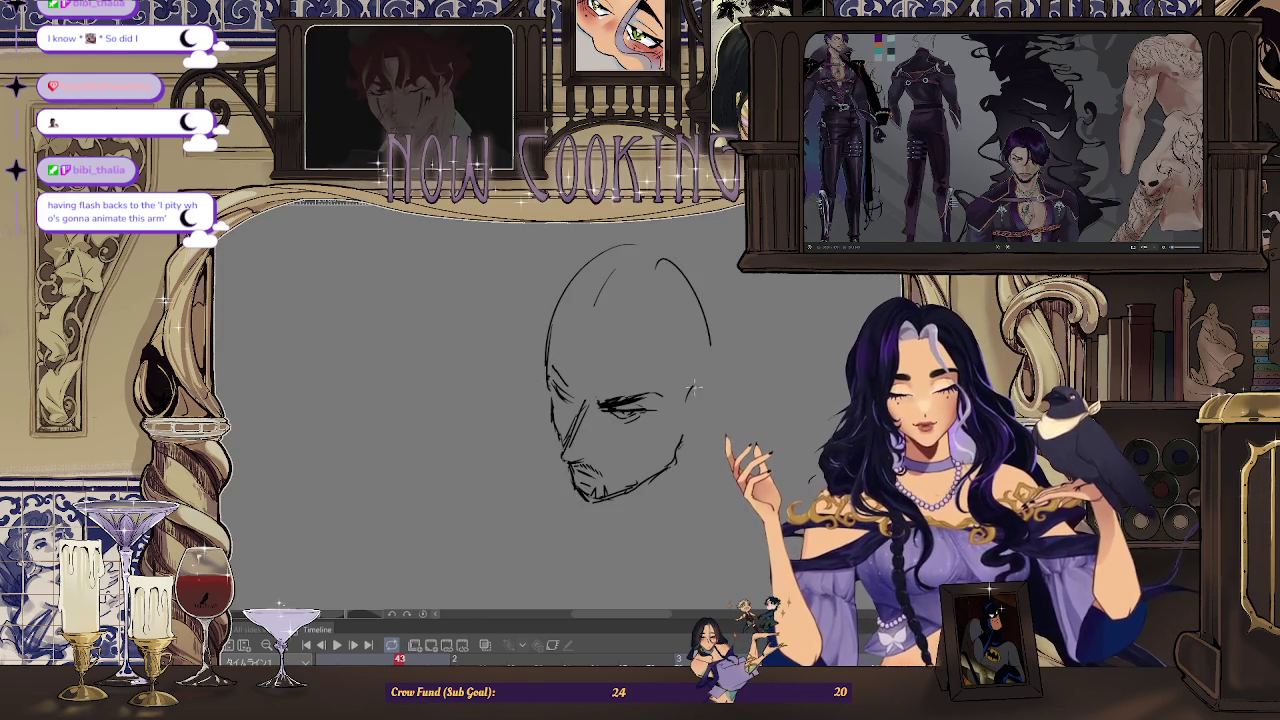
scroll(686, 441, down, 2)
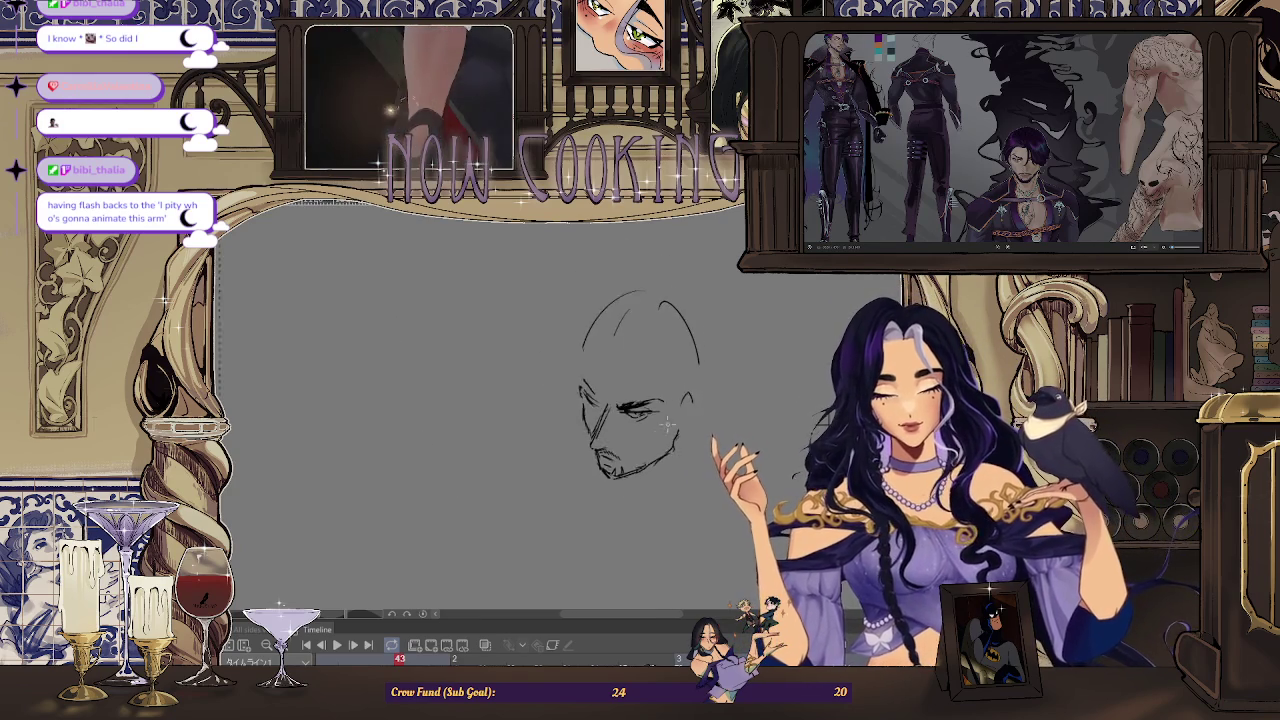
scroll(686, 441, up, 2)
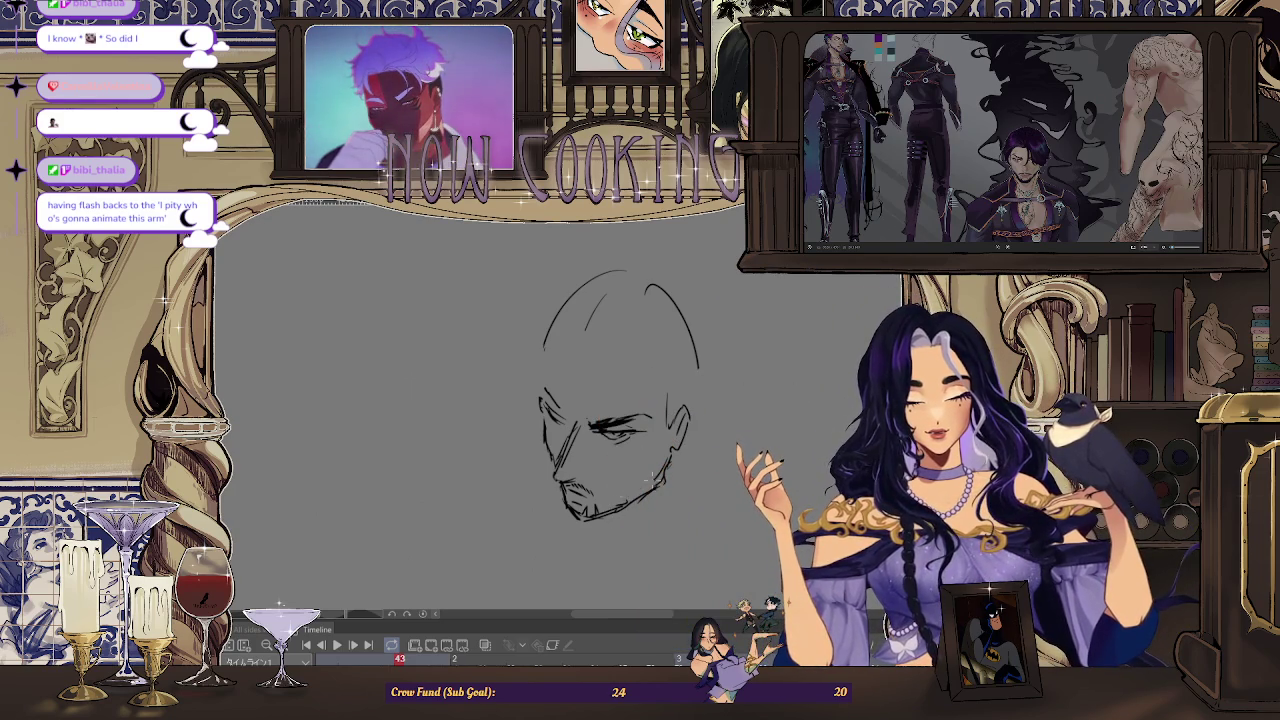
scroll(771, 386, down, 3)
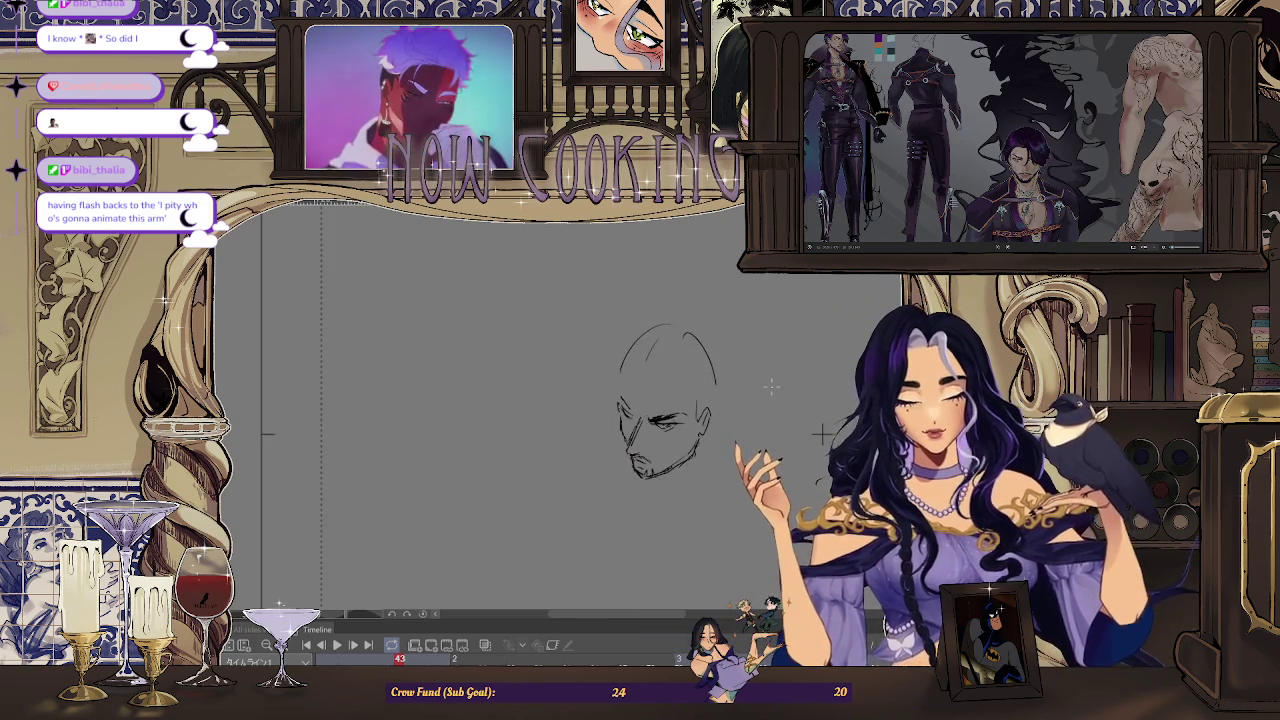
scroll(821, 434, right, 5)
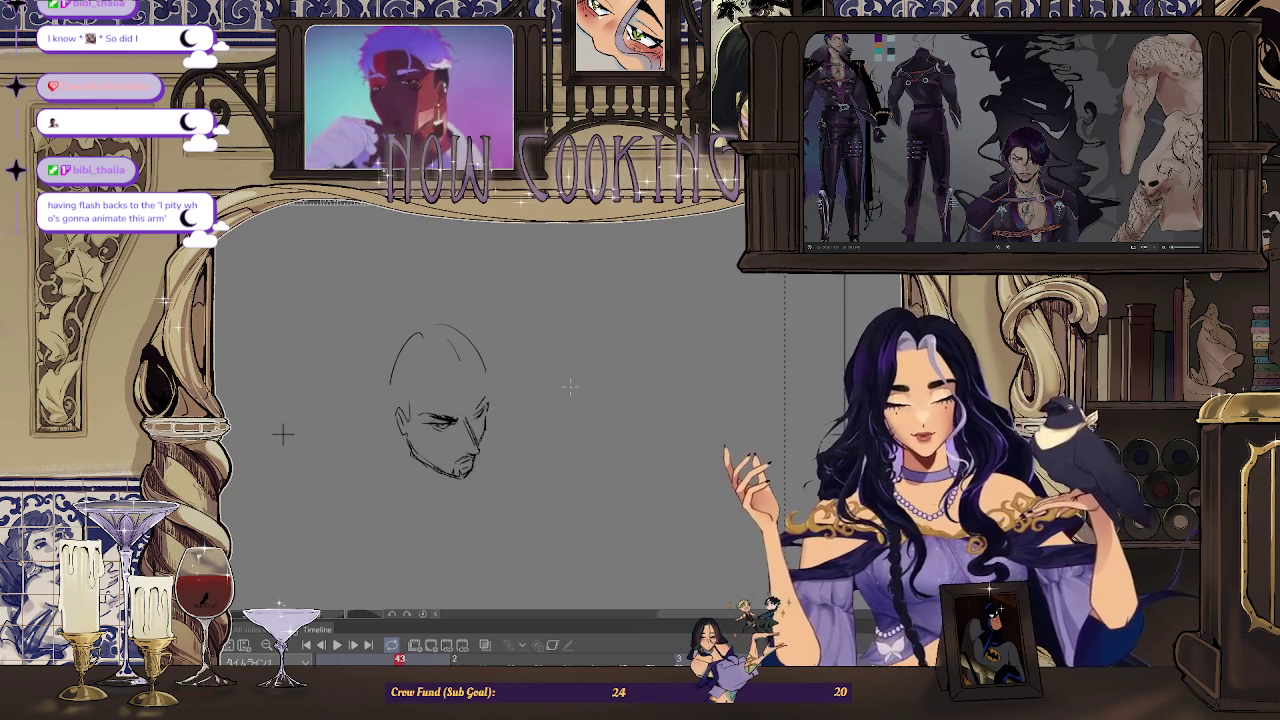
scroll(435, 450, up, 2)
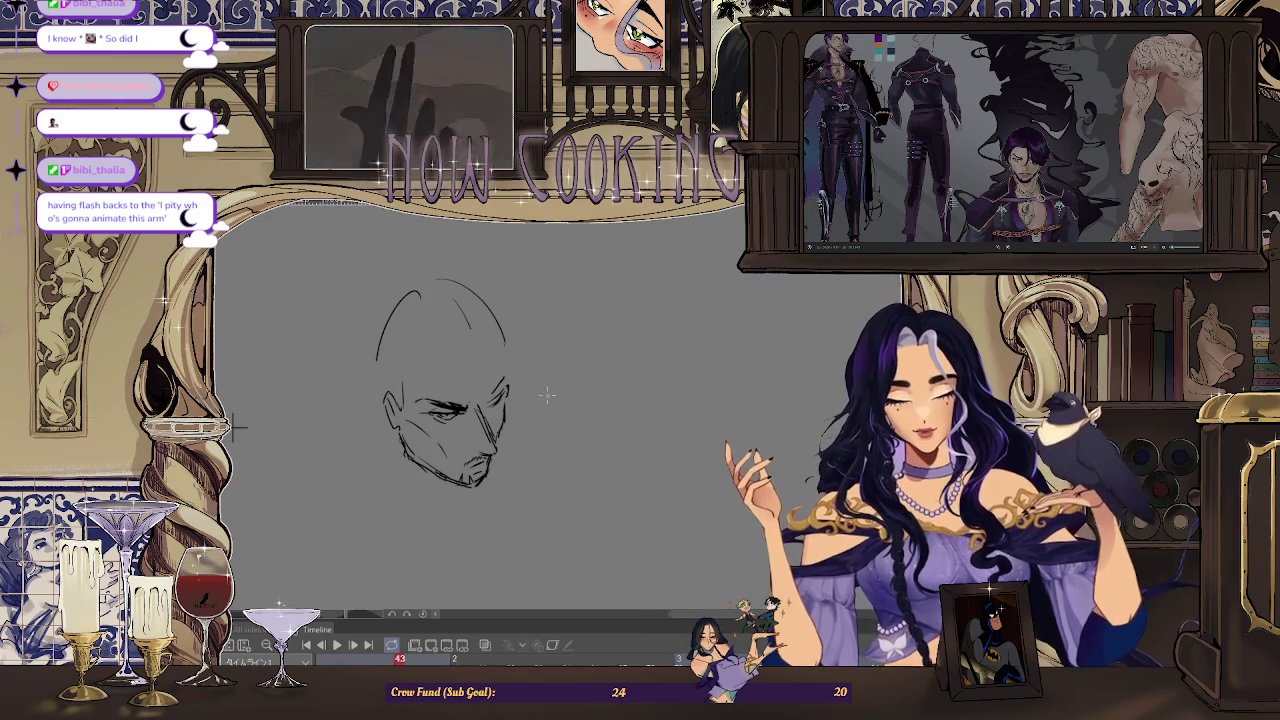
drag(661, 399, 883, 399)
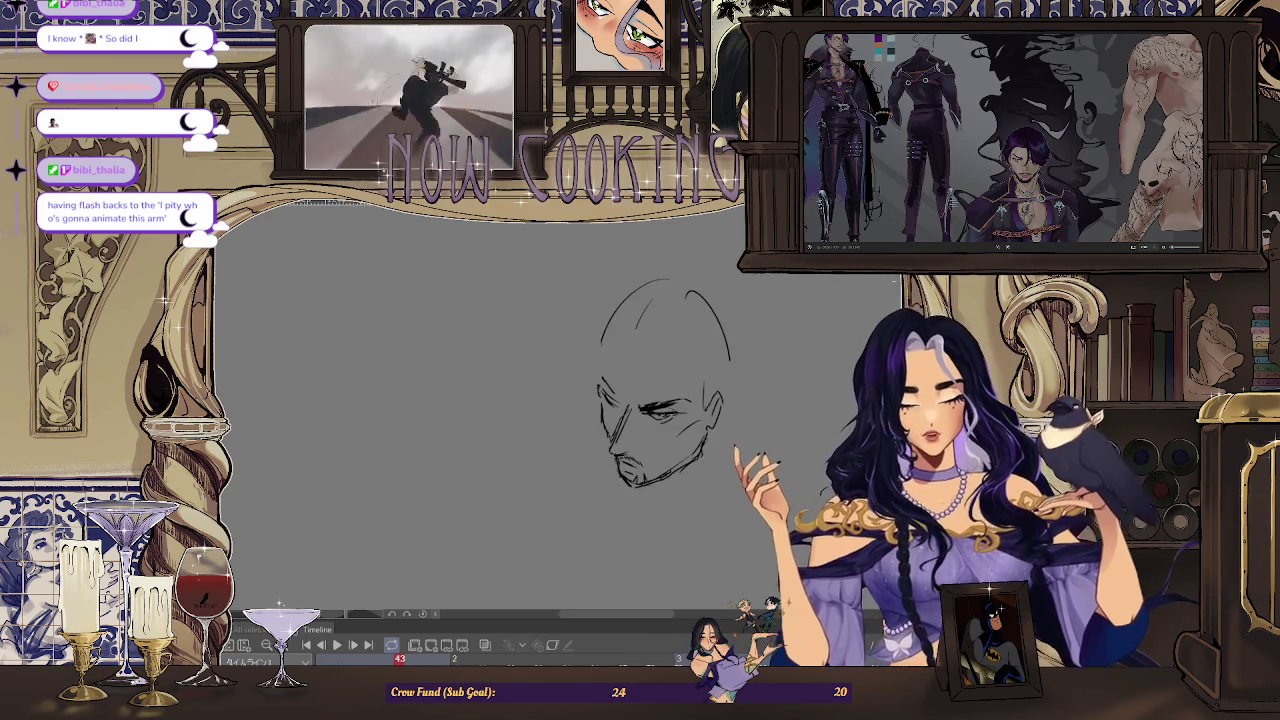
scroll(650, 465, up, 2)
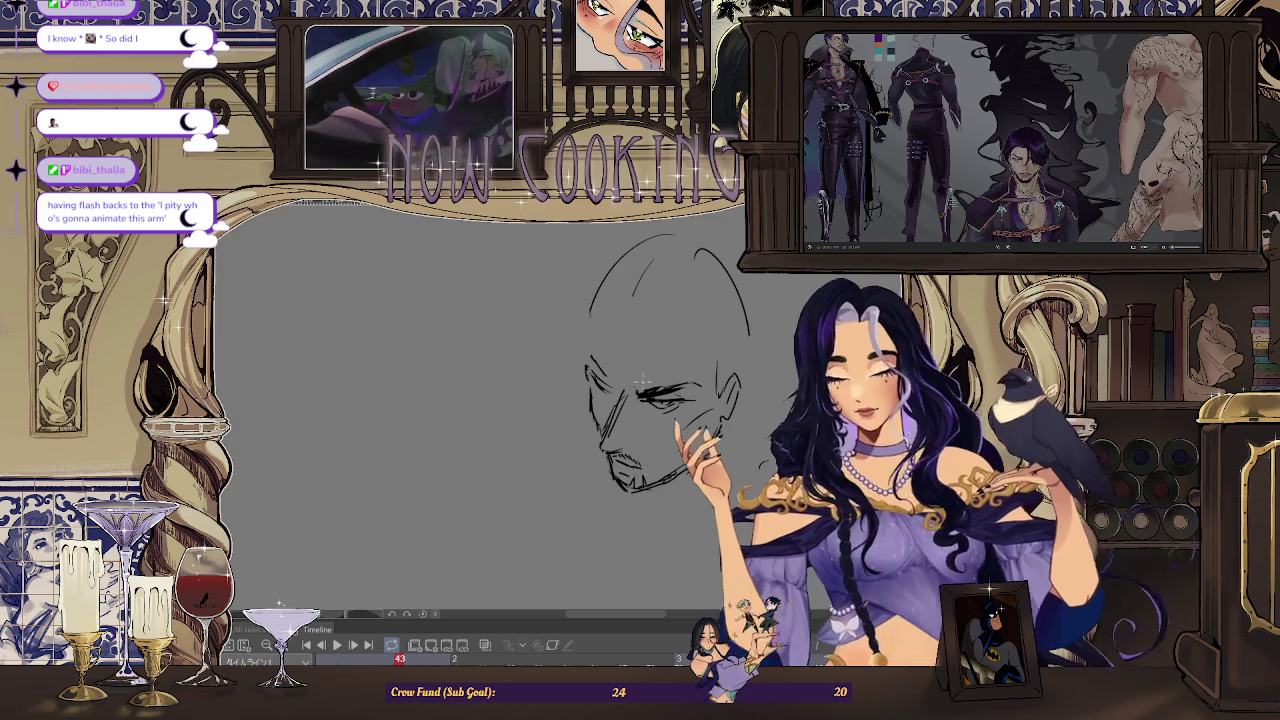
scroll(660, 390, down, 1)
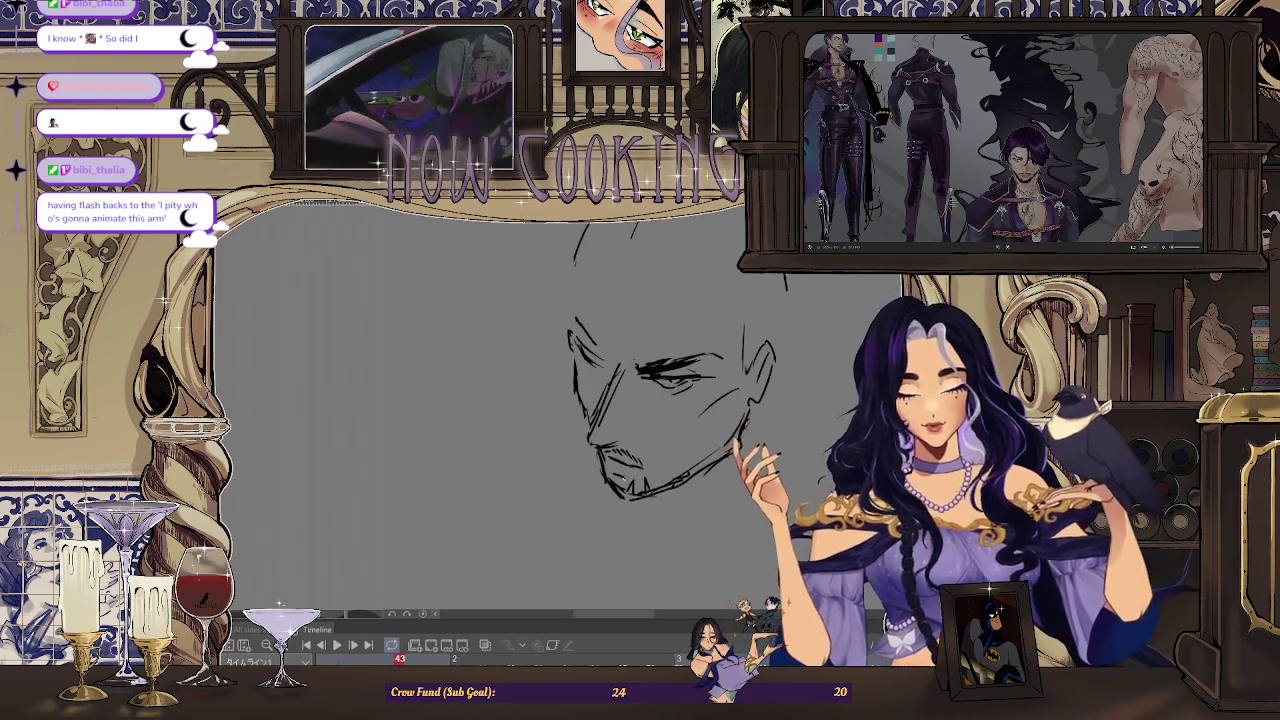
scroll(660, 390, down, 1)
scroll(660, 400, up, 1)
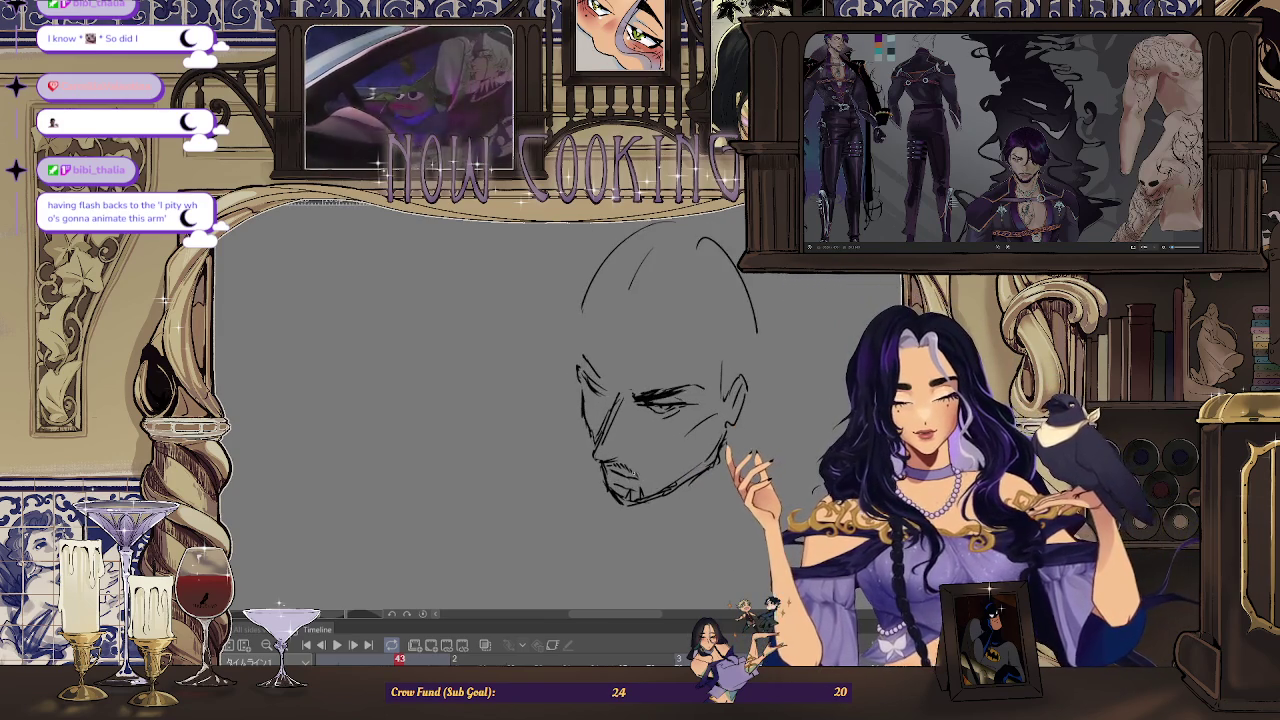
scroll(660, 400, up, 1)
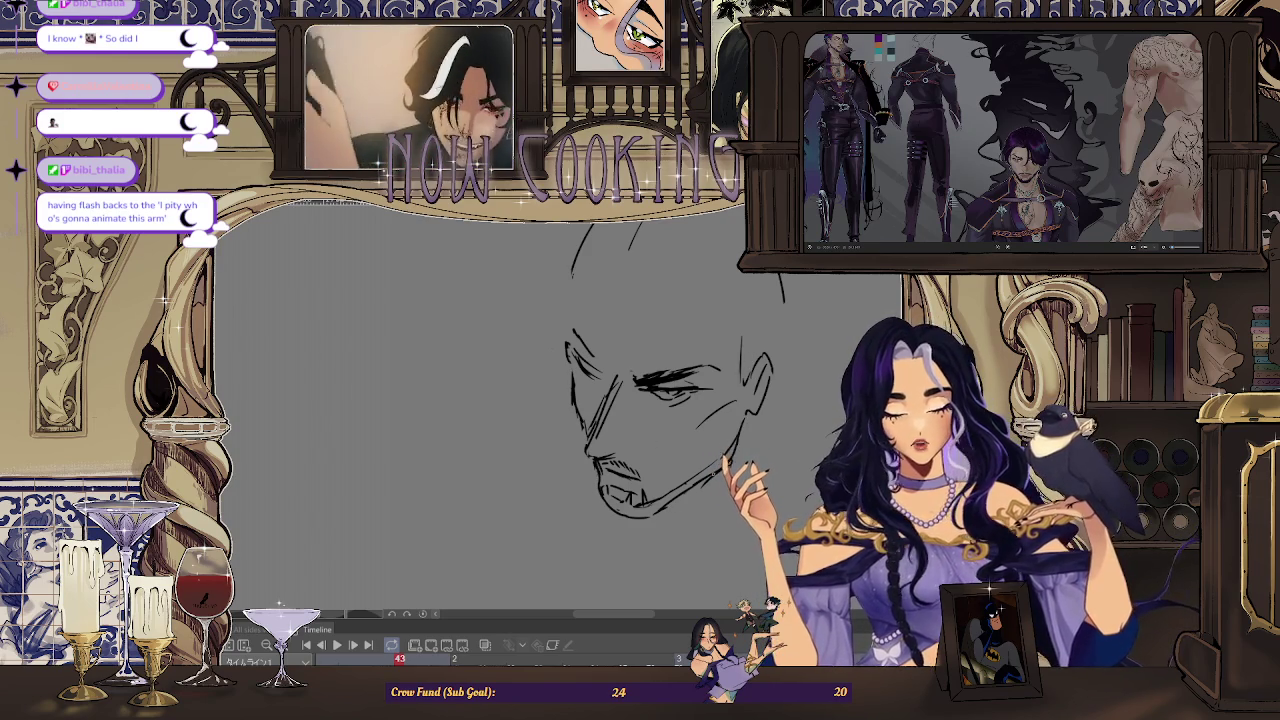
scroll(560, 410, down, 2)
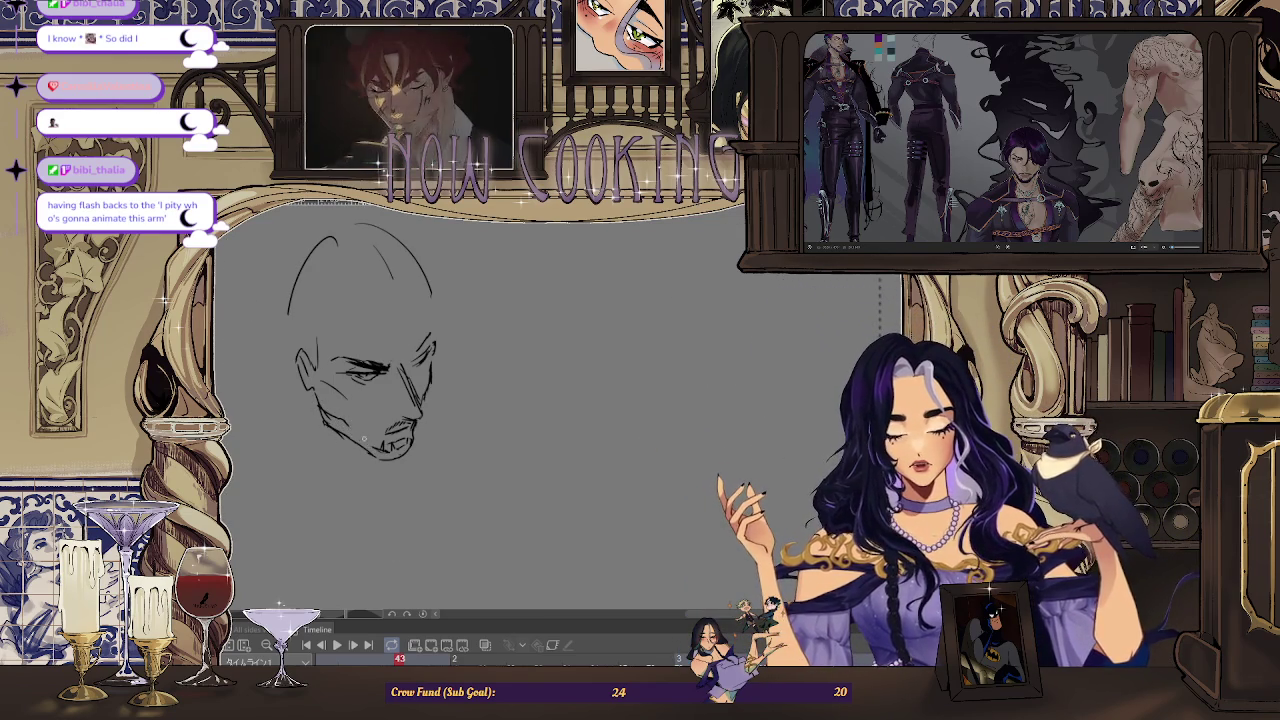
scroll(390, 410, up, 1)
scroll(418, 380, up, 1)
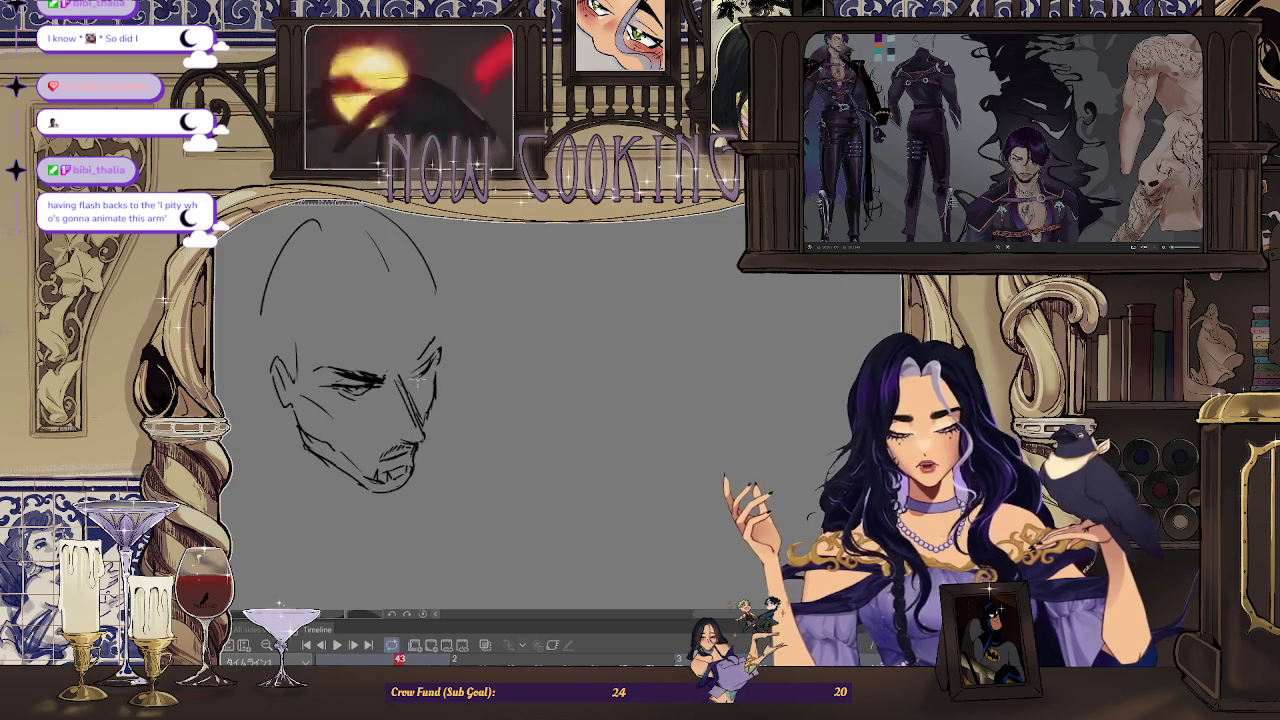
scroll(440, 372, down, 1)
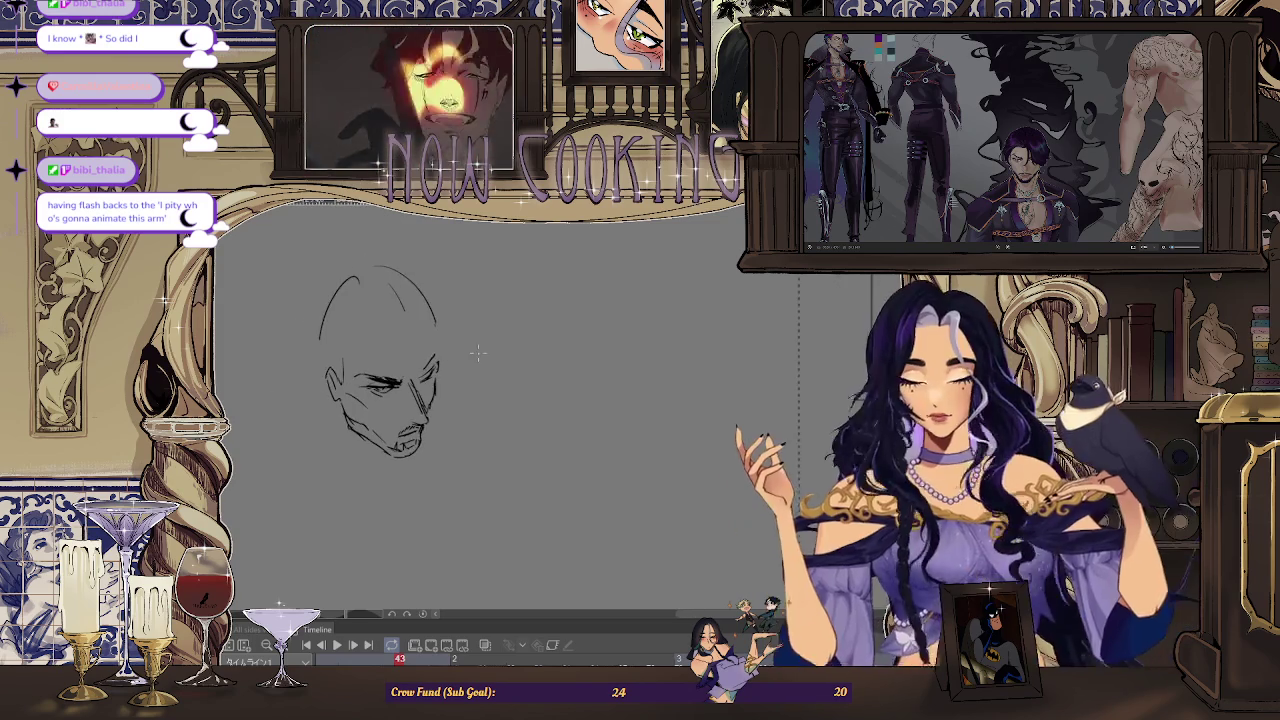
drag(232, 470, 576, 472)
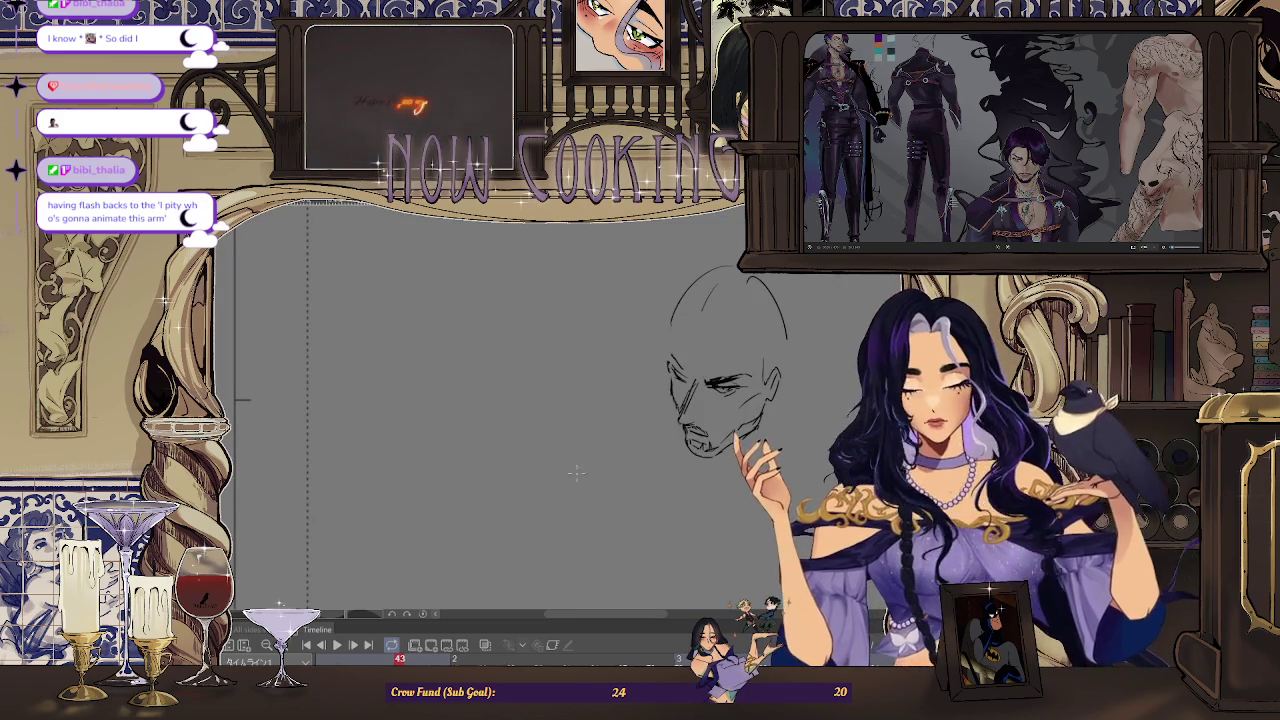
Shift the head sketch left in view and zoom in on the forehead for the hair strands.
scroll(700, 450, down, 1)
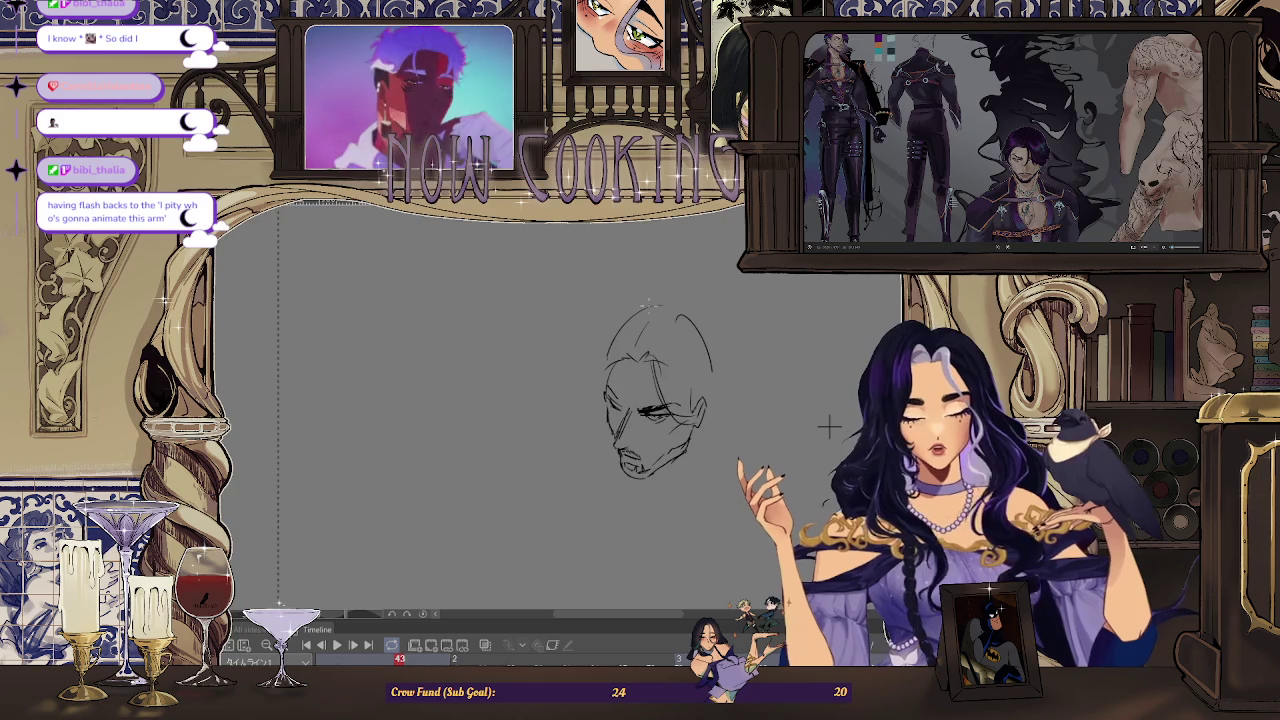
scroll(608, 366, up, 2)
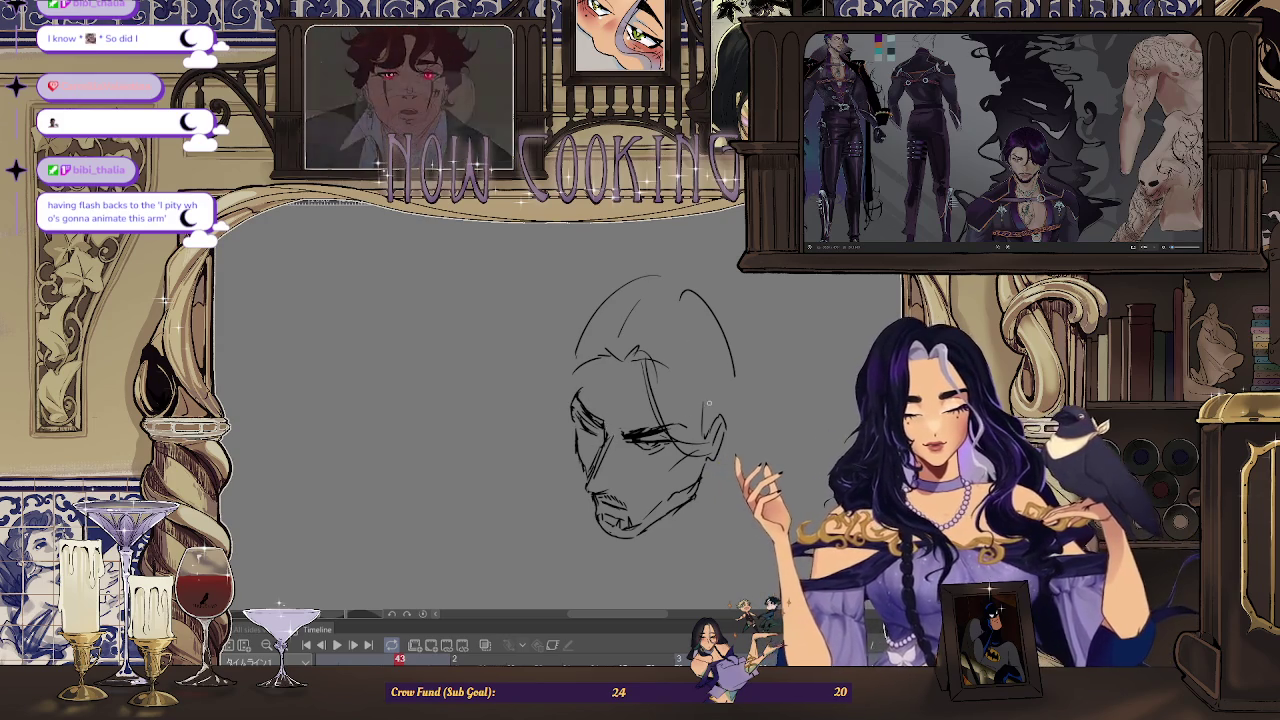
drag(685, 424, 480, 424)
scroll(480, 424, up, 1)
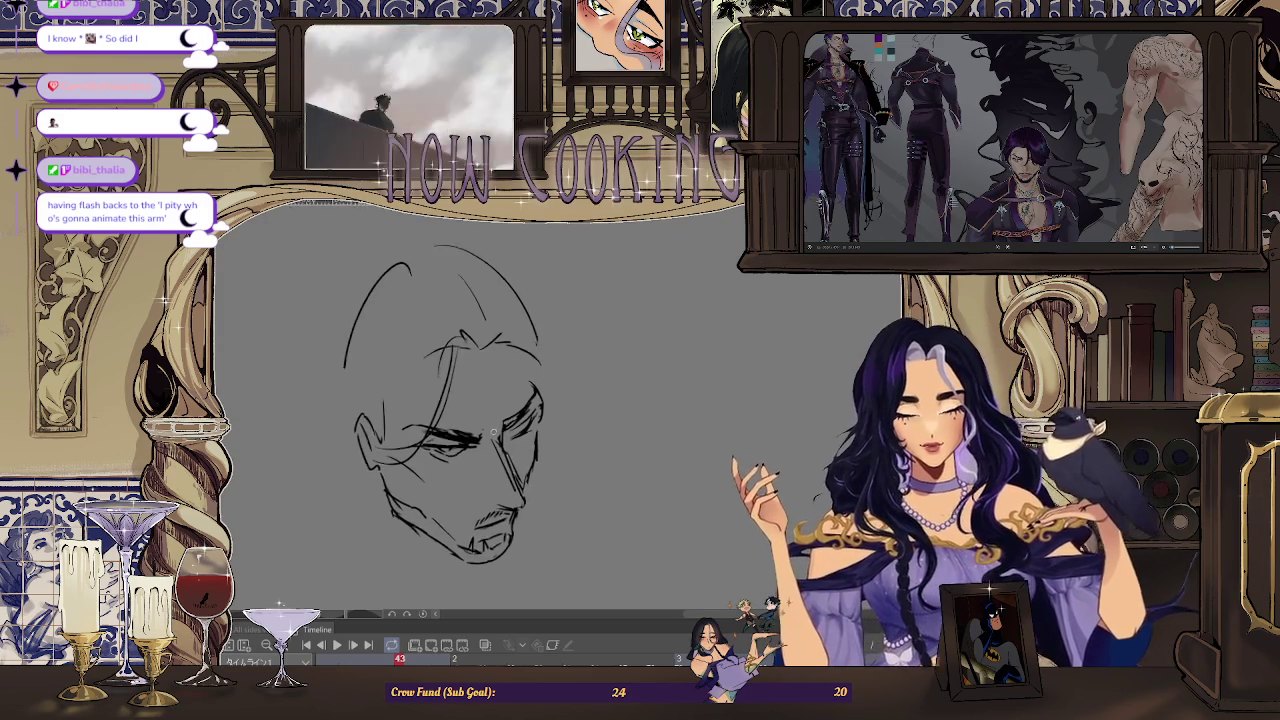
scroll(480, 424, up, 1)
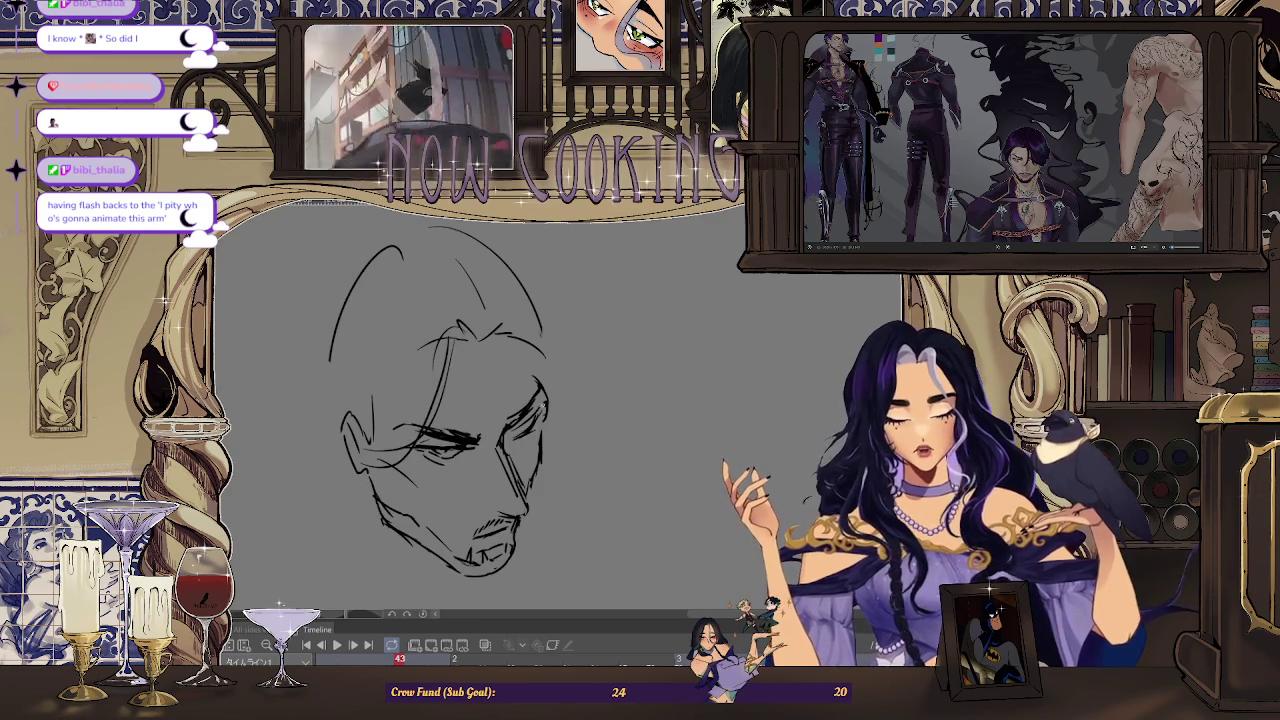
scroll(580, 367, down, 1)
scroll(580, 367, down, 1)
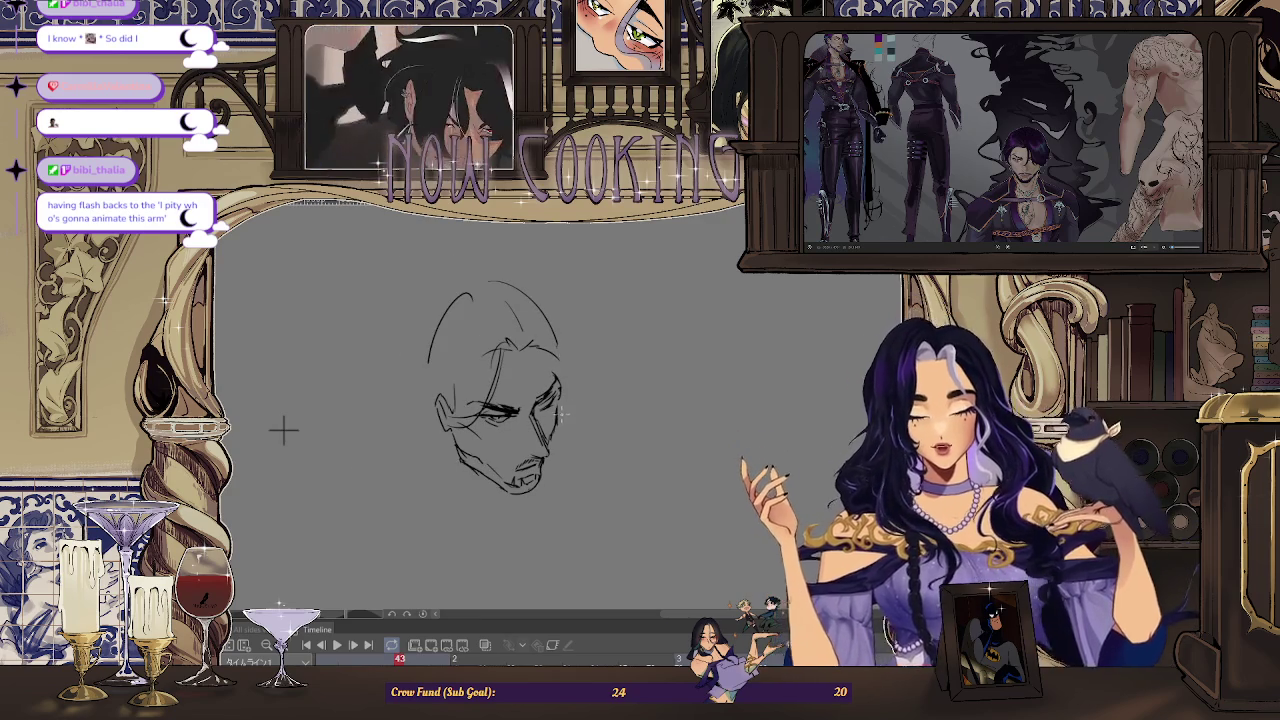
key(ctrl+plus)
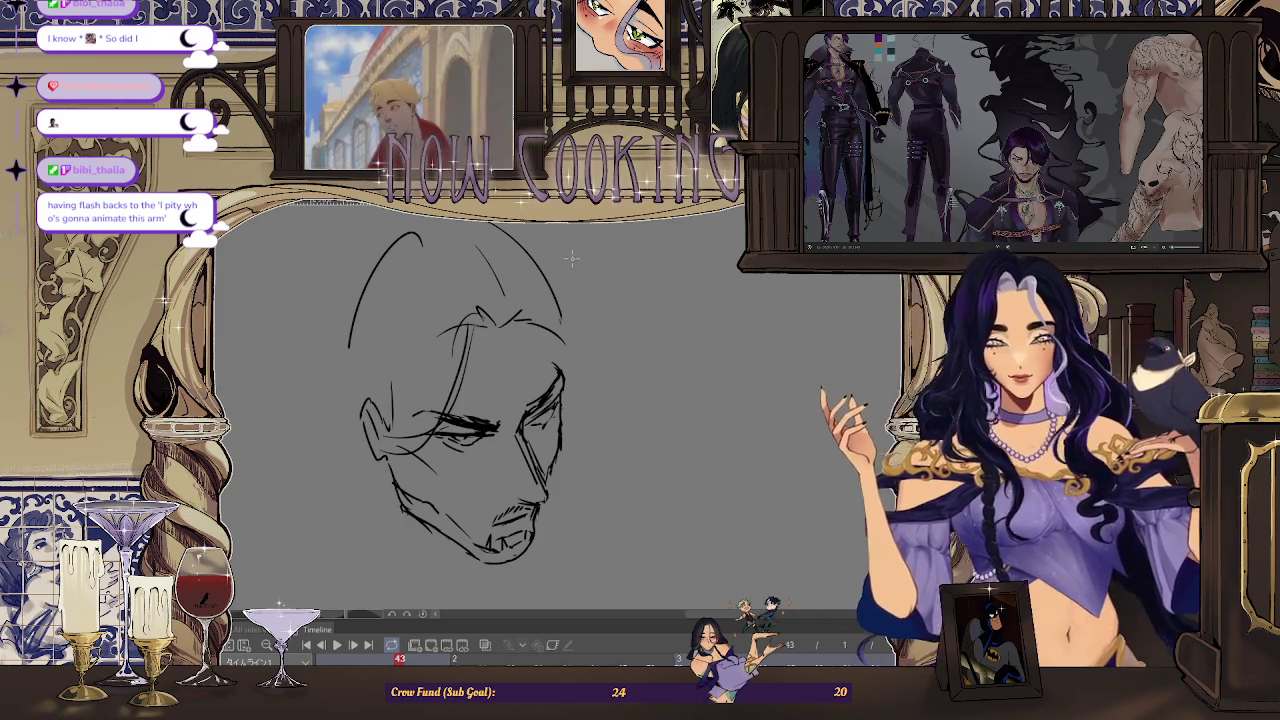
Erase part of the short stroke beside the eye and redraw it as a short horizontal line.
drag(510, 381, 692, 381)
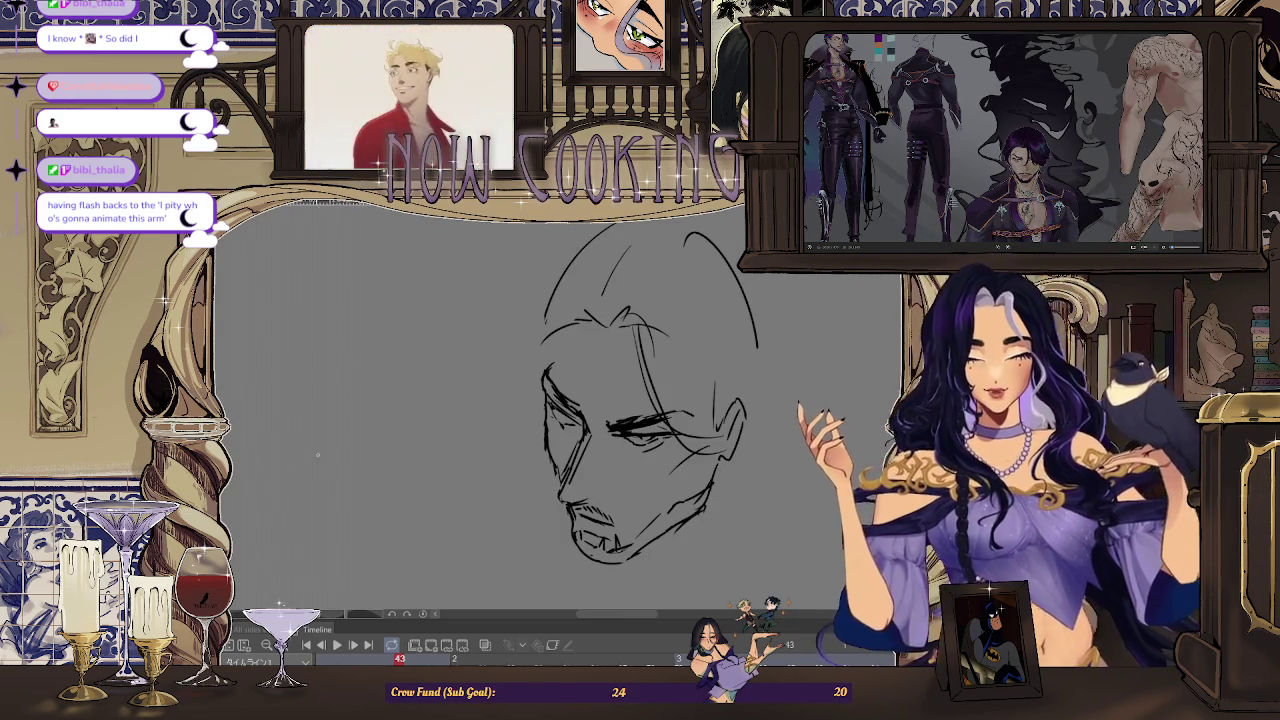
scroll(731, 473, down, 2)
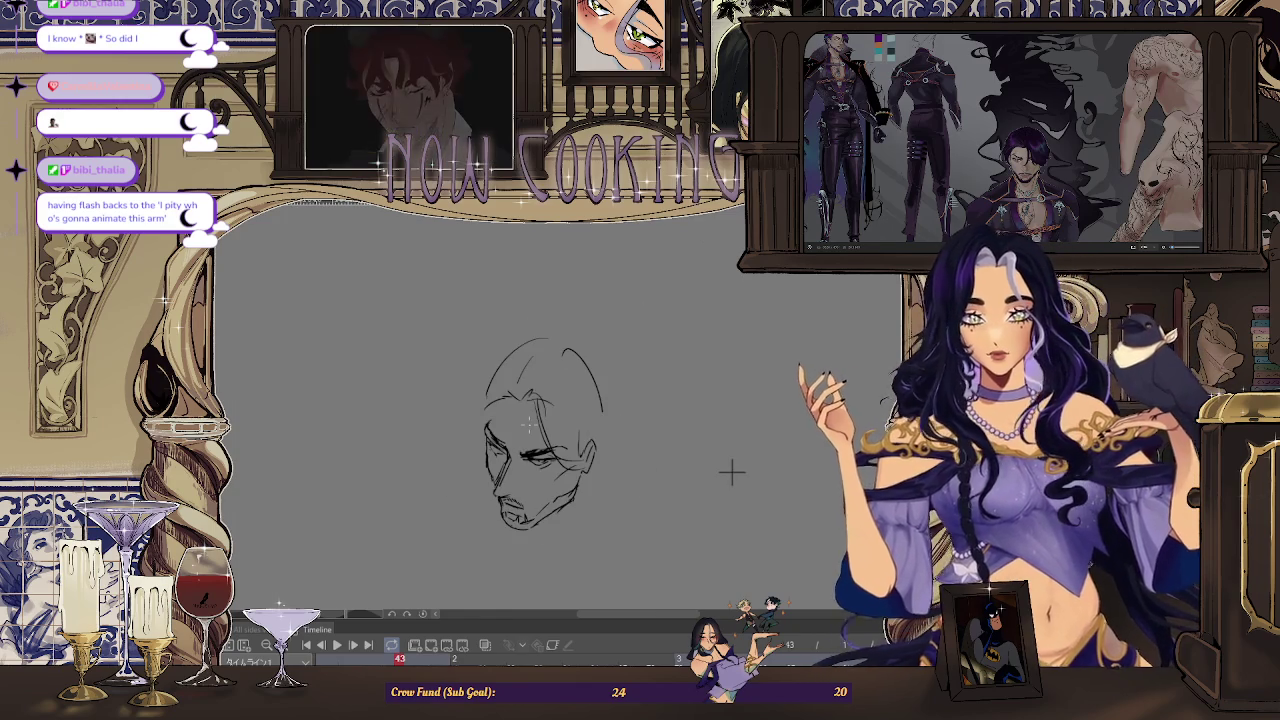
scroll(735, 475, up, 1)
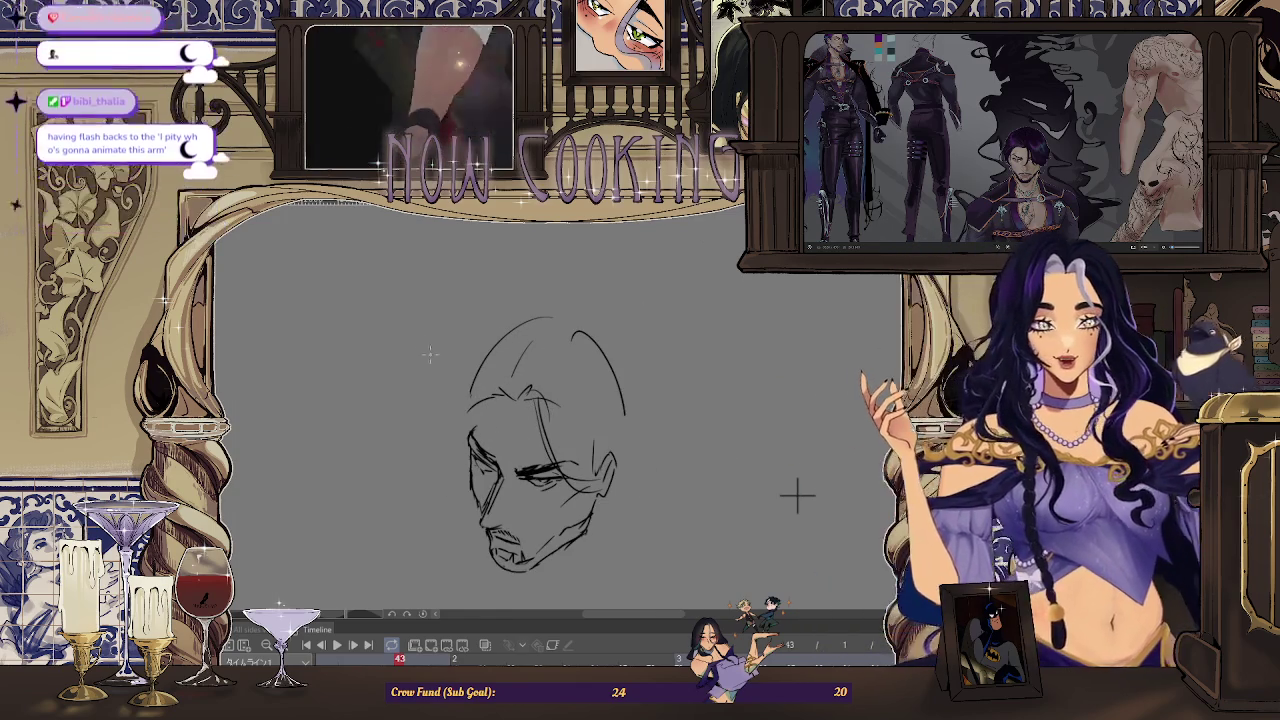
scroll(797, 494, up, 1)
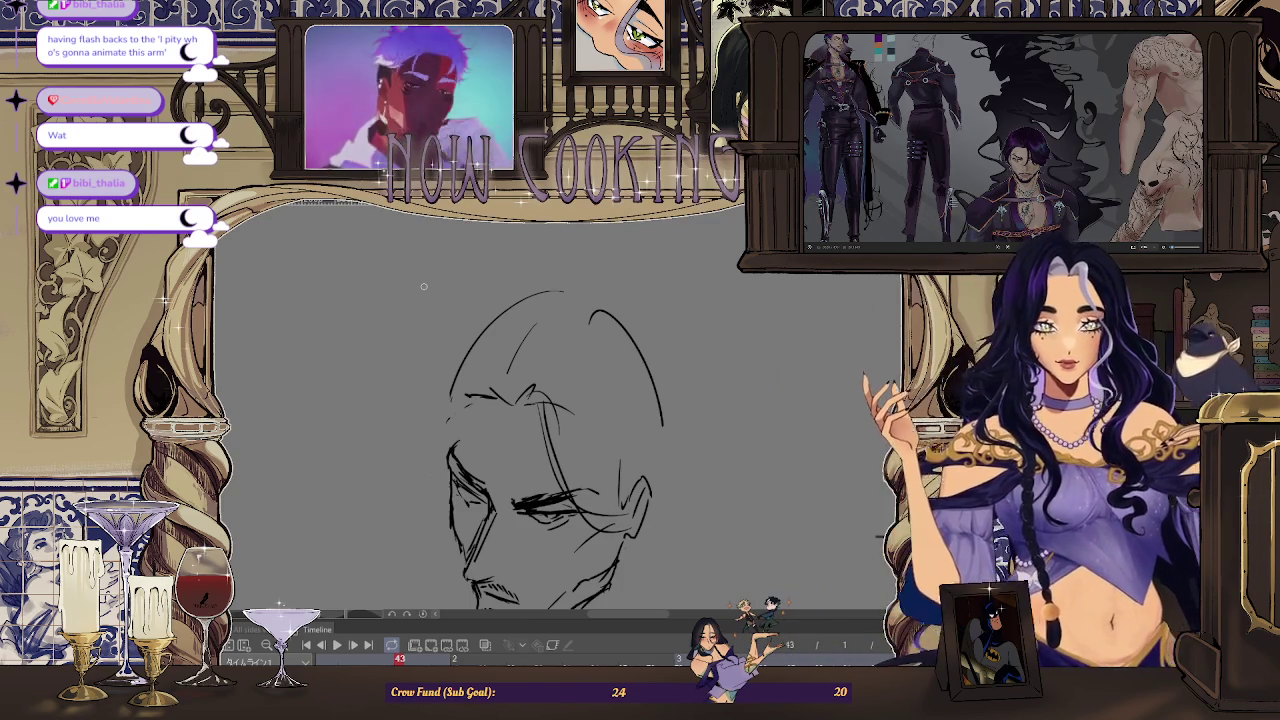
scroll(520, 400, up, 2)
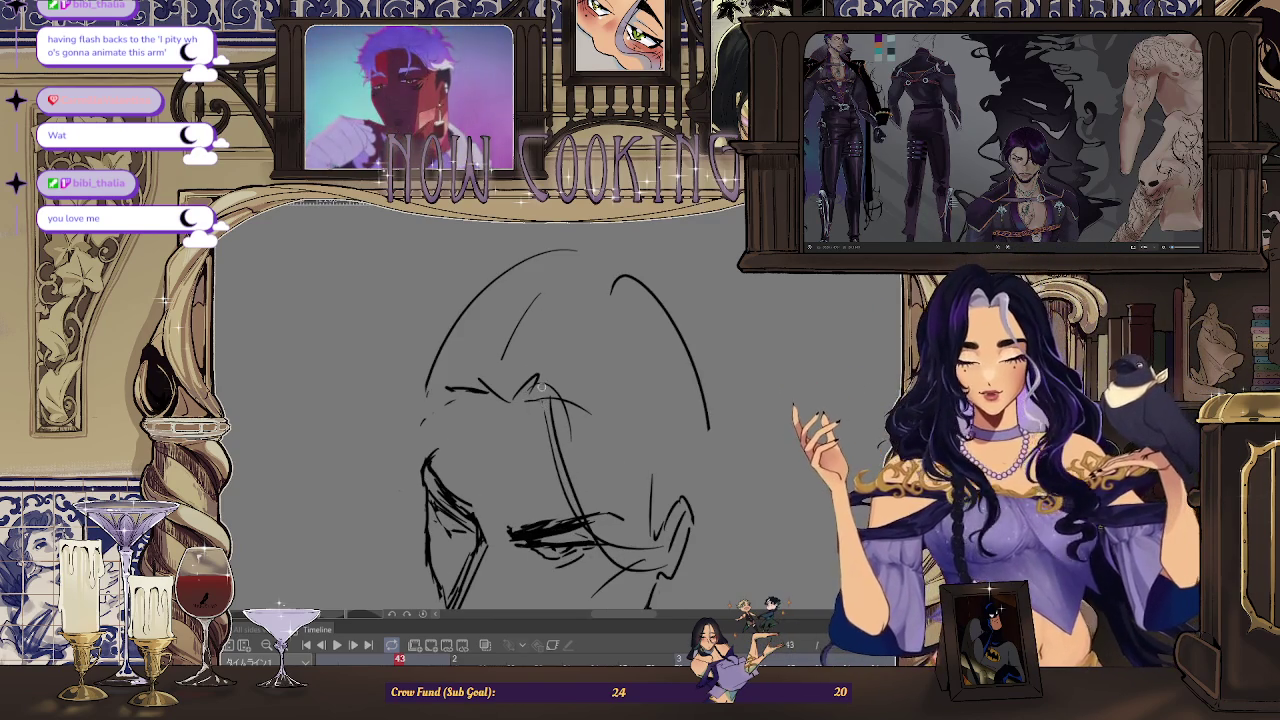
drag(556, 394, 575, 438)
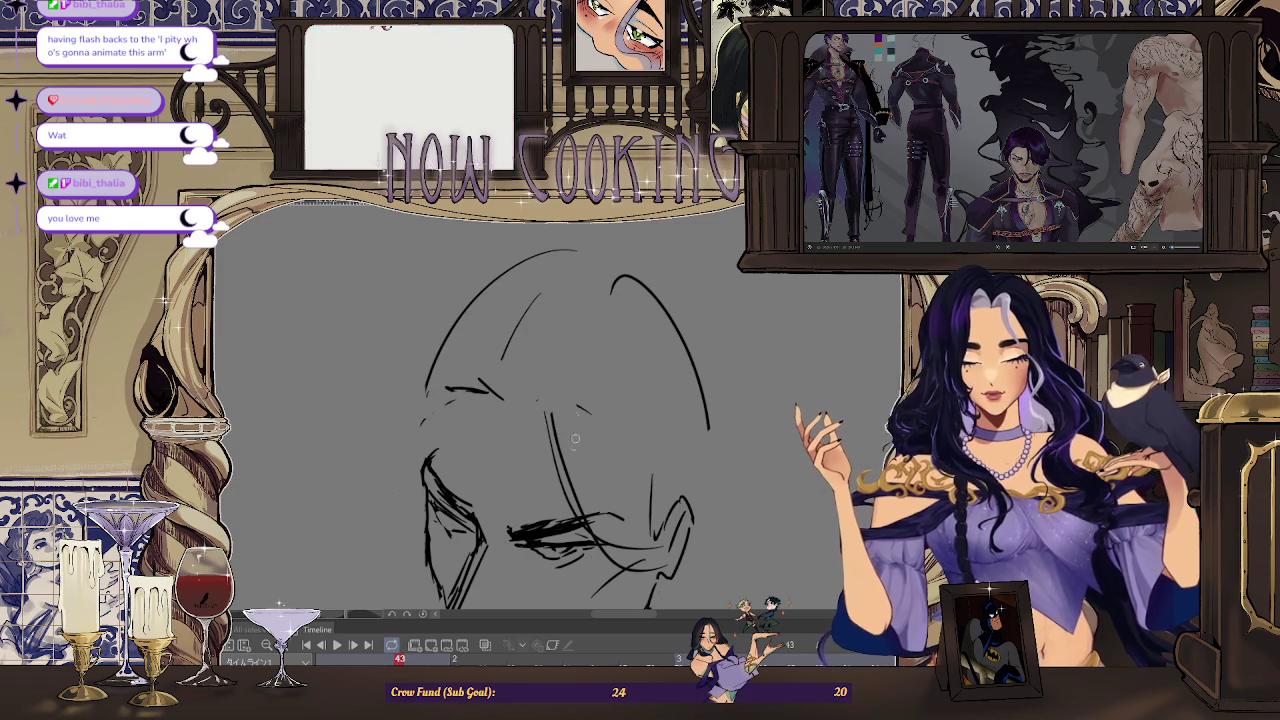
drag(510, 399, 548, 403)
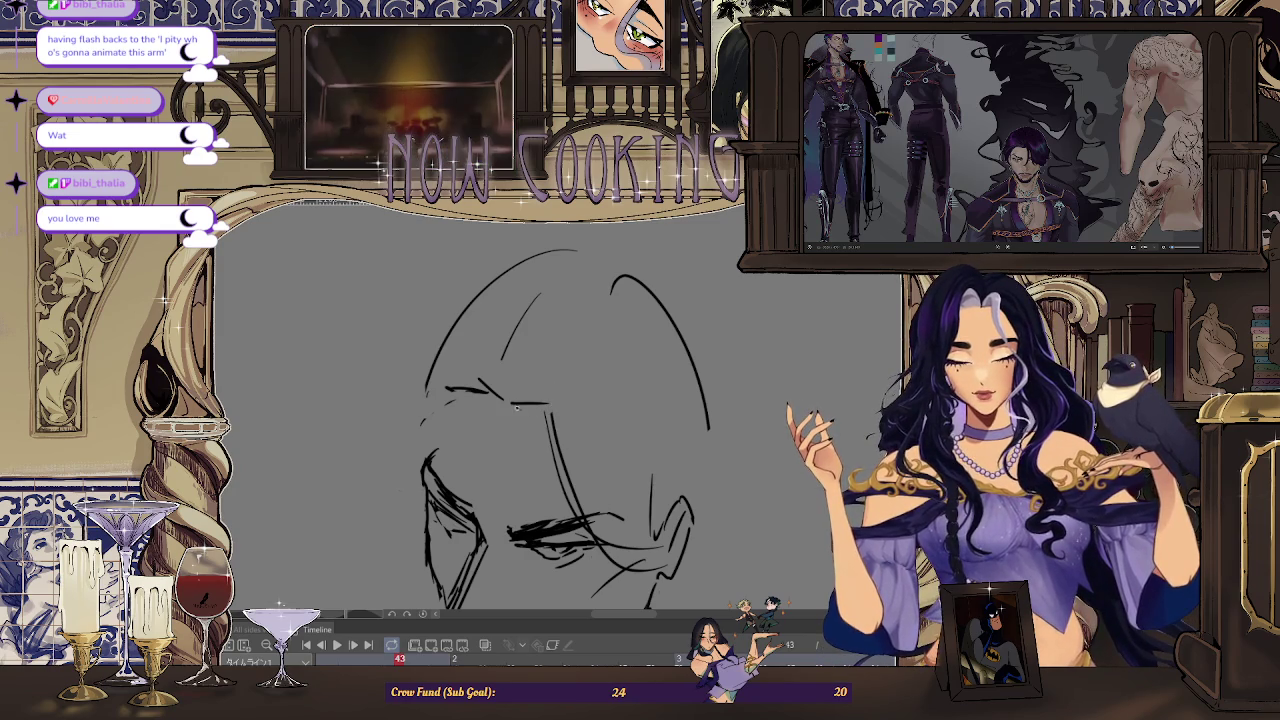
key(ctrl+minus)
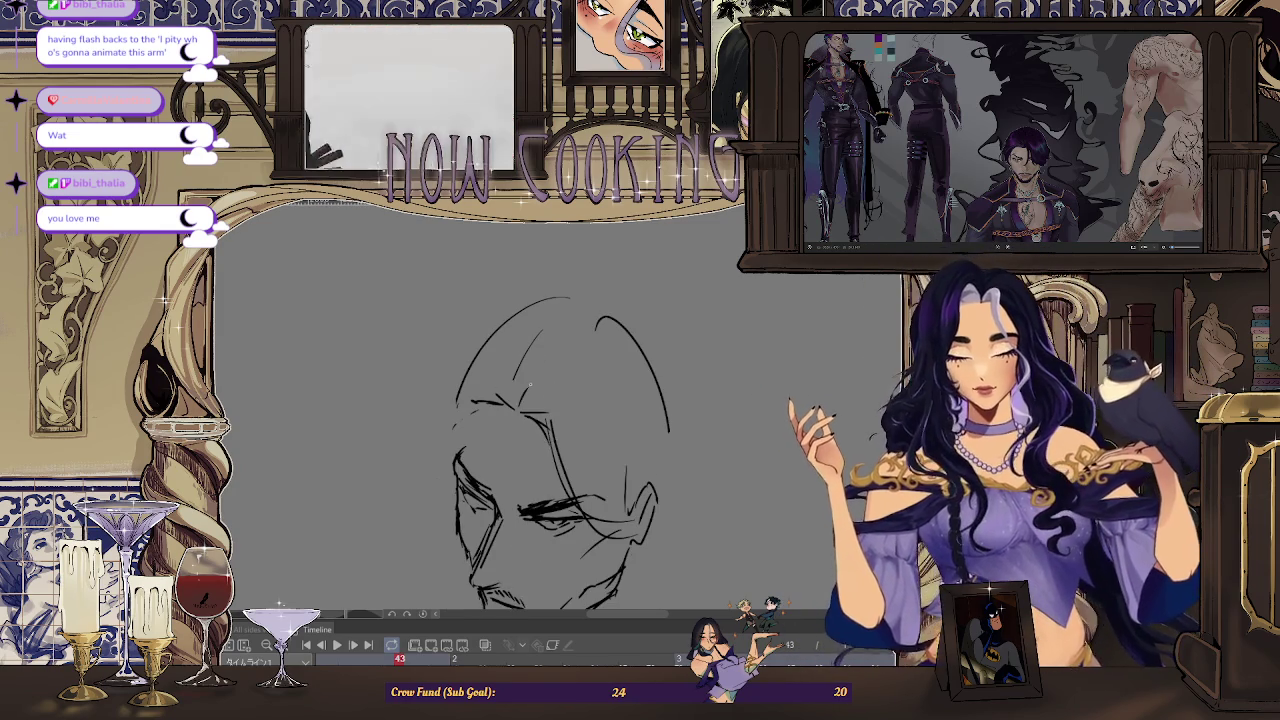
key(ctrl+minus)
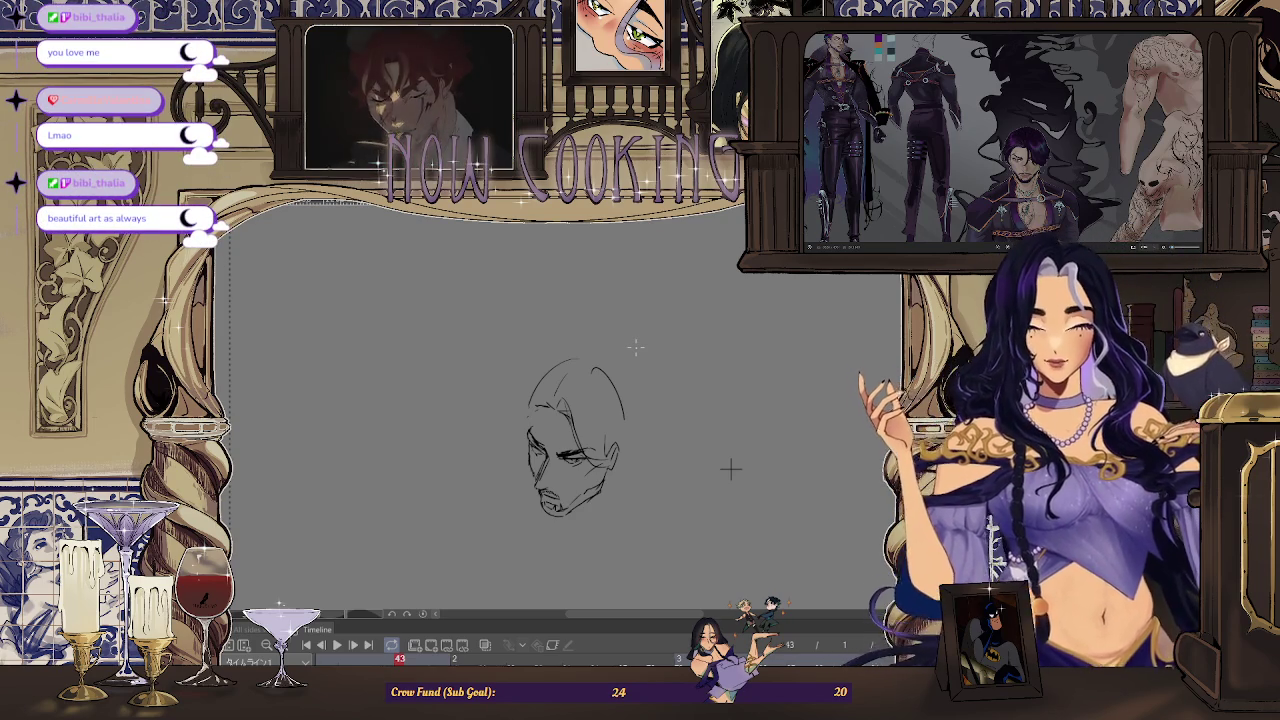
Draw a curved hair strand on the zoomed-in head sketch.
scroll(636, 347, down, 1)
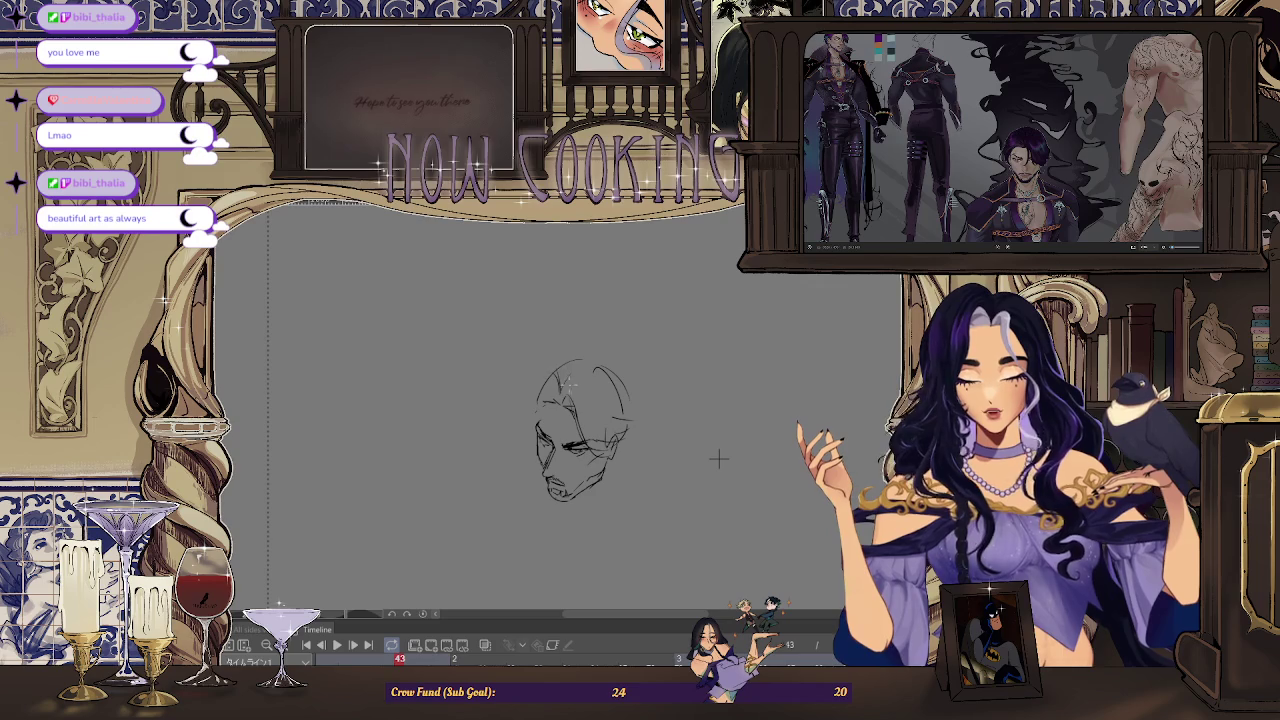
drag(718, 458, 386, 458)
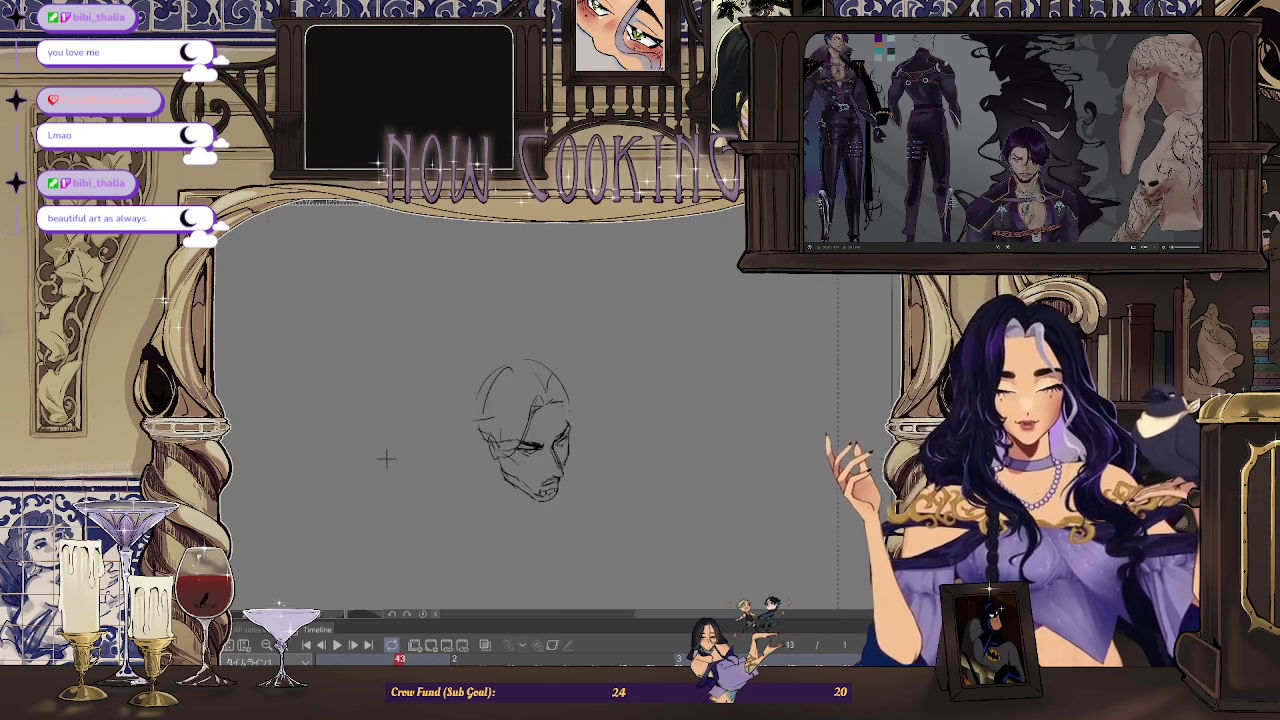
key(ctrl+plus)
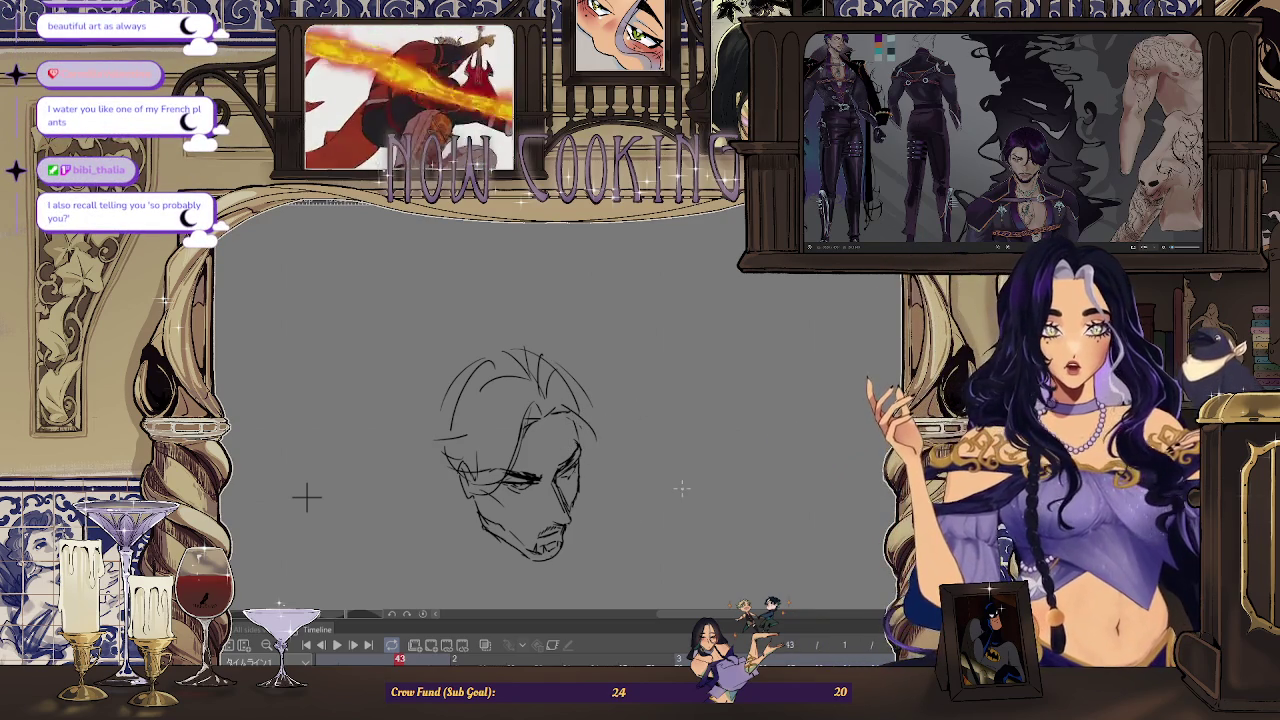
drag(724, 496, 799, 496)
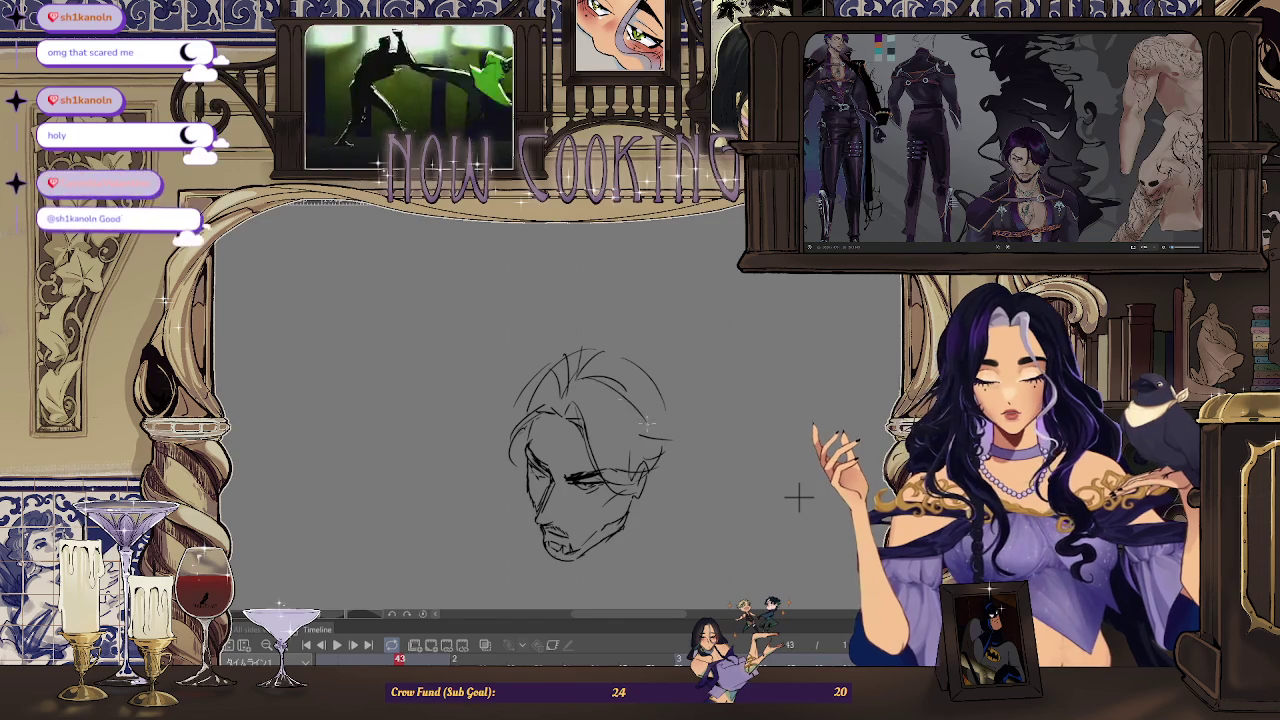
drag(628, 402, 680, 440)
Add a curved stroke along the head's left side and compare with the figure on frame 36.
scroll(799, 497, right, 2)
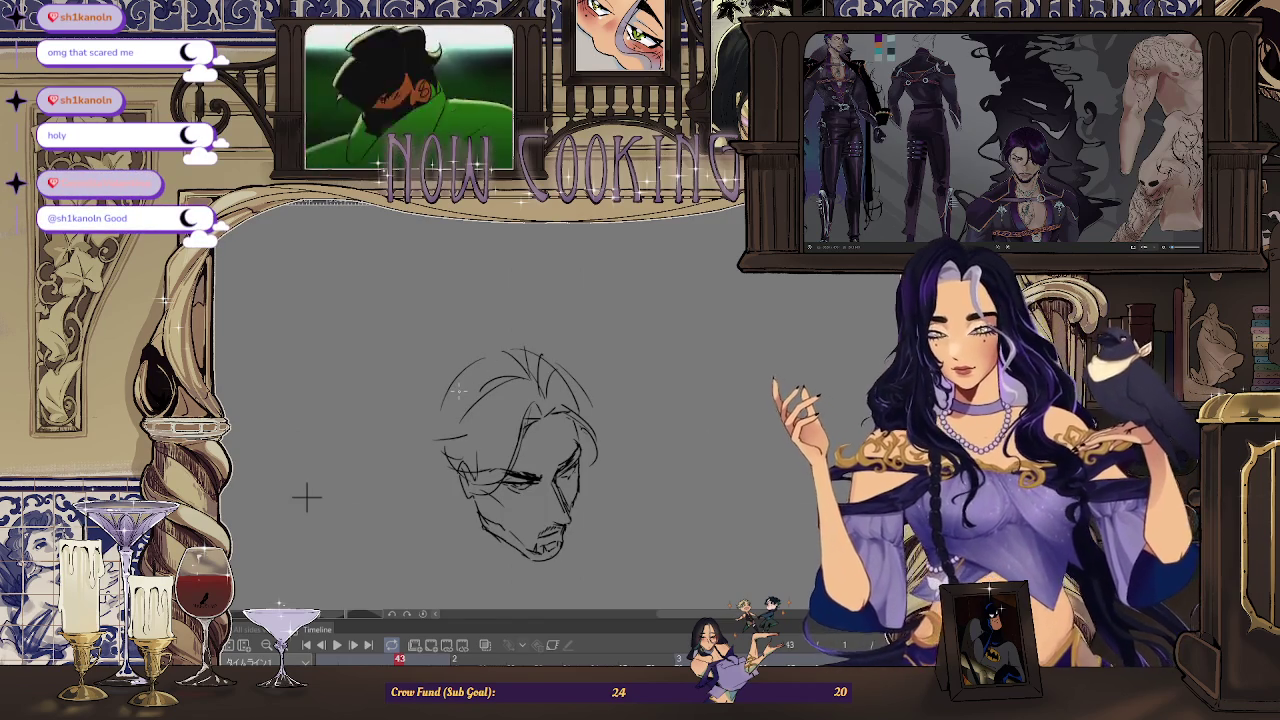
drag(448, 428, 432, 494)
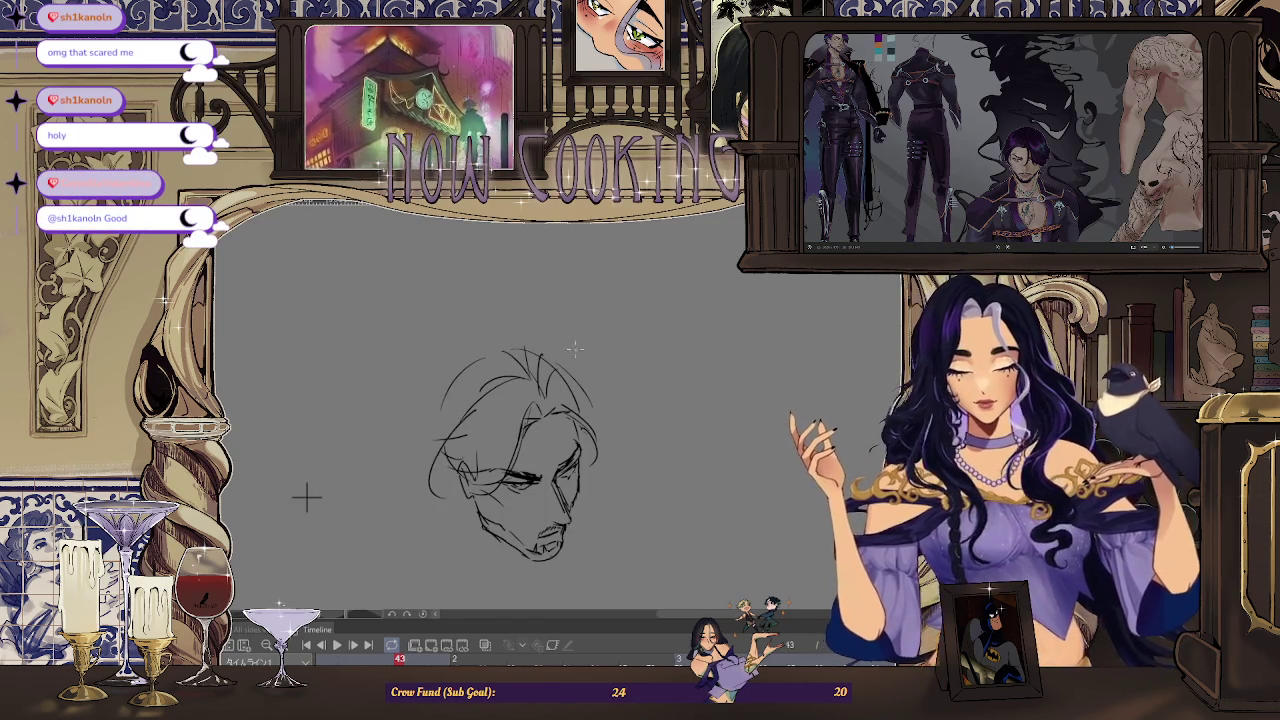
key(ctrl+minus)
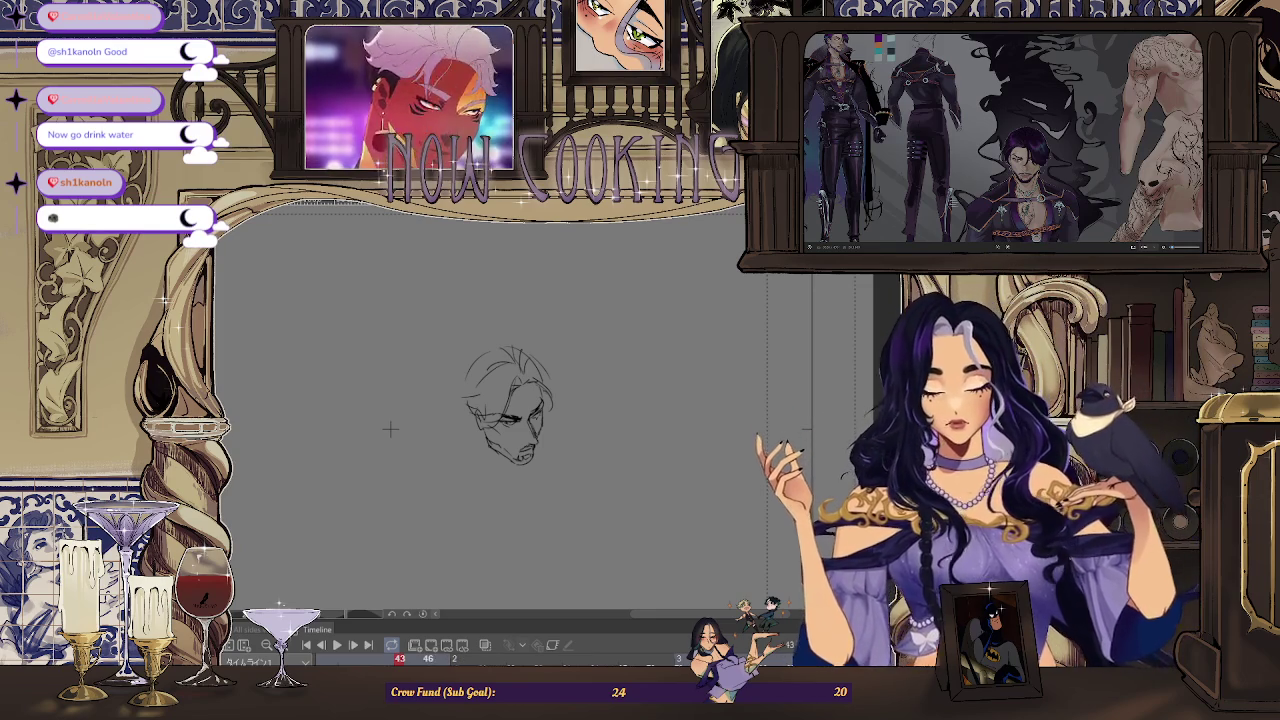
key(ctrl+Tab)
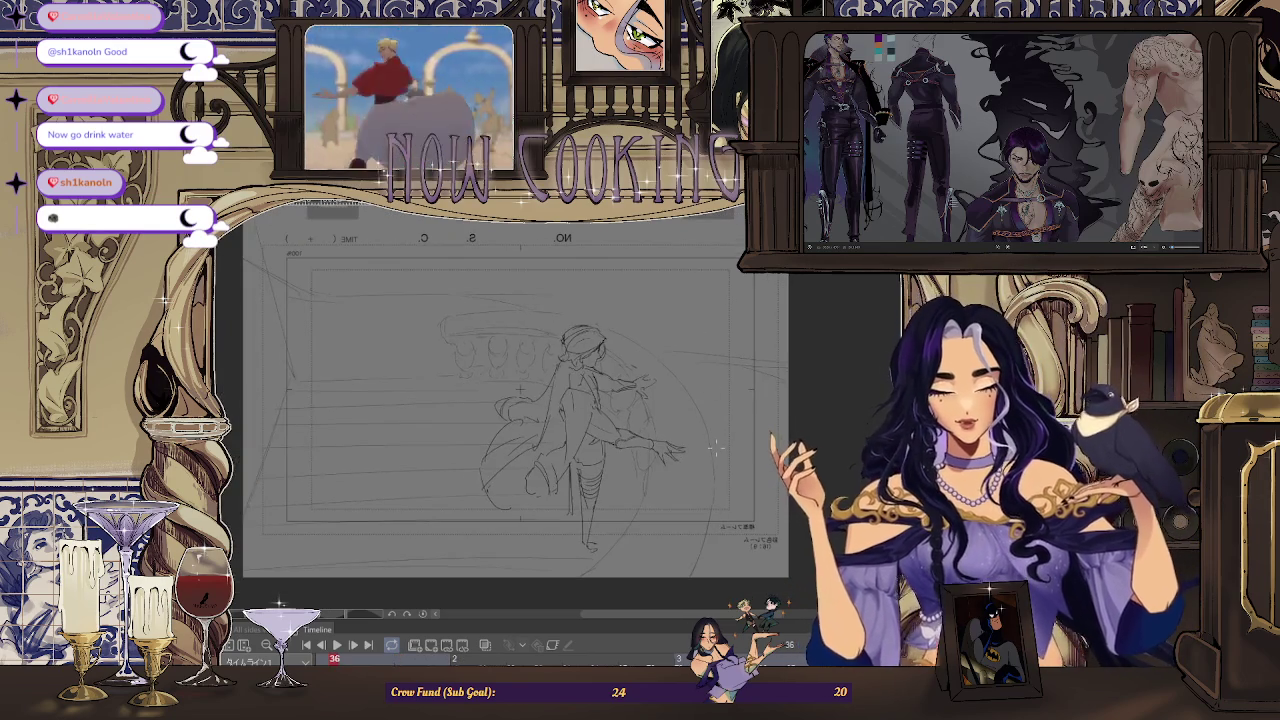
On frame 43, sketch an oval torso below the head and a line along the arm, checking frame 36.
key(ctrl+Tab)
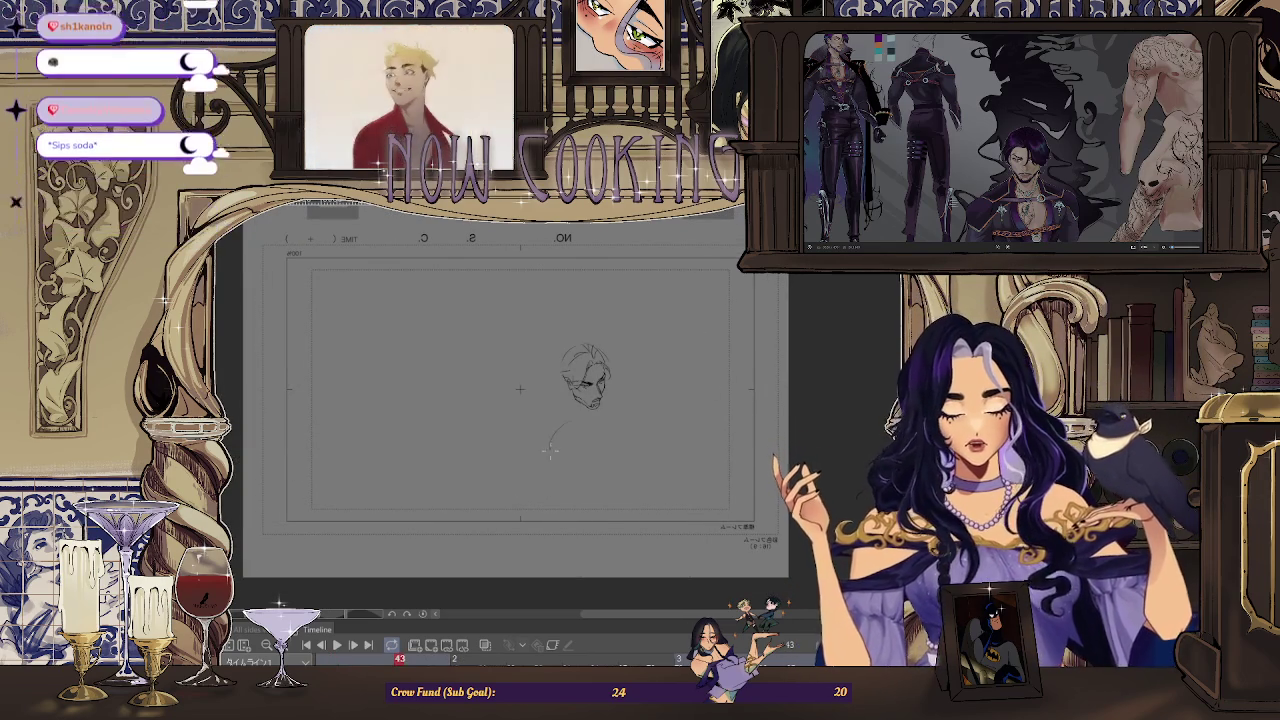
drag(564, 447, 606, 457)
scroll(604, 455, up, 1)
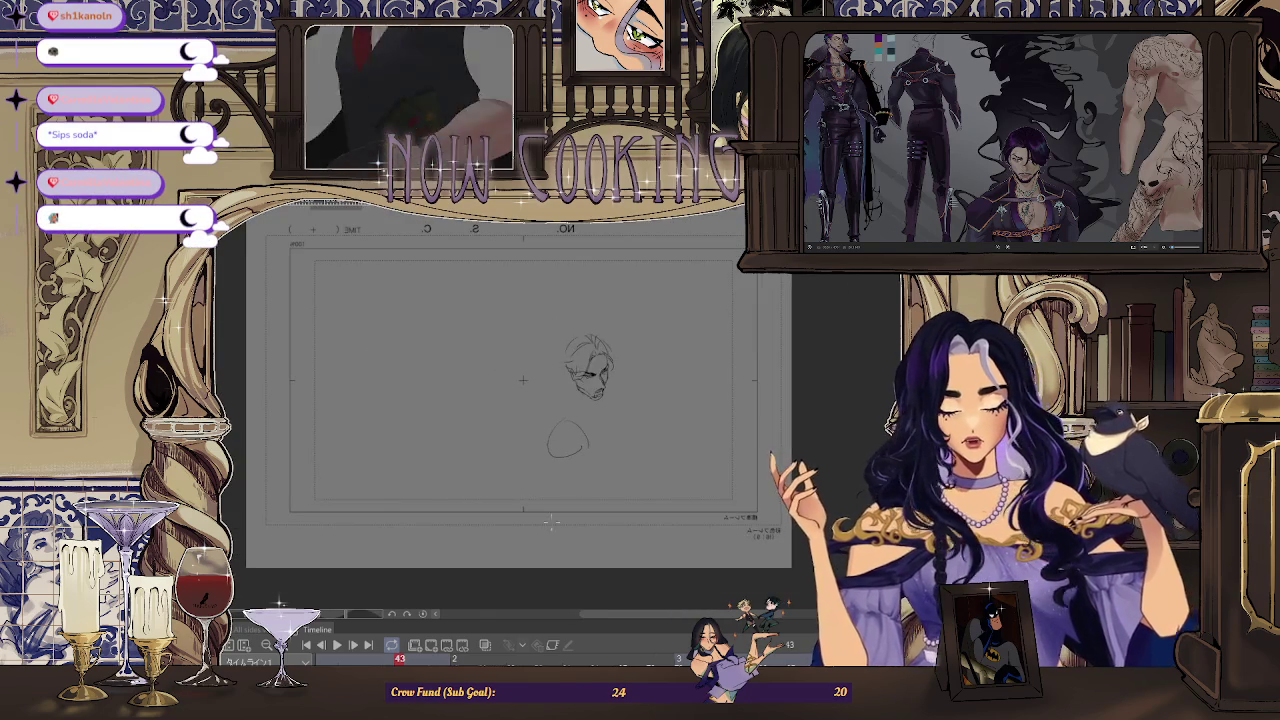
key(ctrl+Tab)
key(ctrl+Tab)
key(ctrl+Tab)
key(ctrl+Tab)
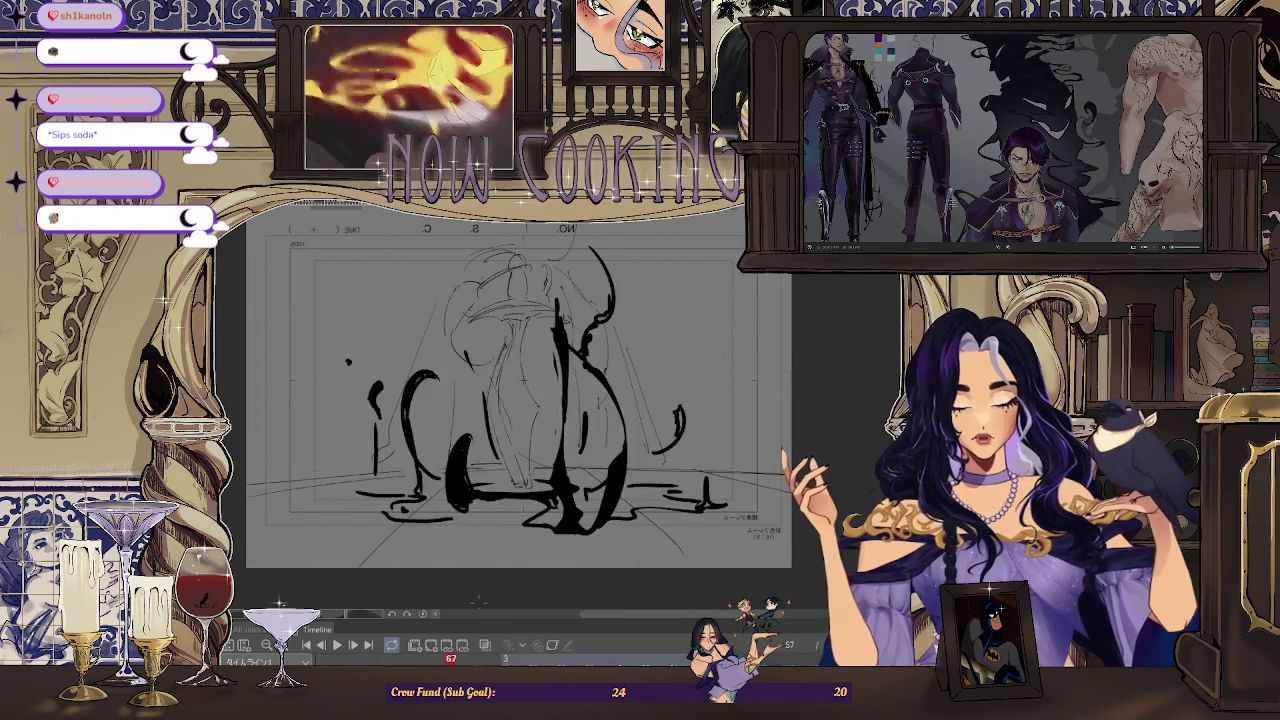
key(ctrl+Tab)
key(ctrl+Tab)
key(ctrl+Tab)
key(ctrl+Tab)
key(ctrl+Tab)
key(ctrl+Tab)
key(ctrl+Tab)
key(ctrl+Tab)
key(ctrl+Tab)
key(ctrl+Tab)
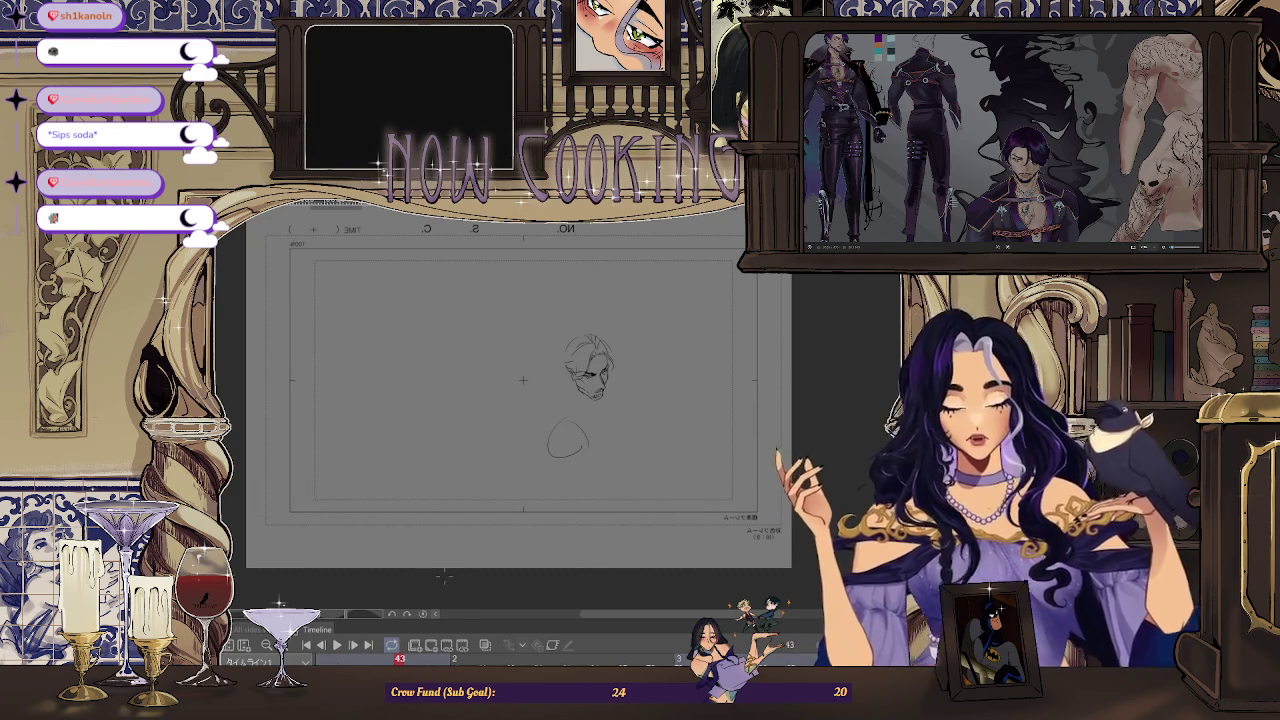
key(ctrl+Tab)
key(ctrl+Tab)
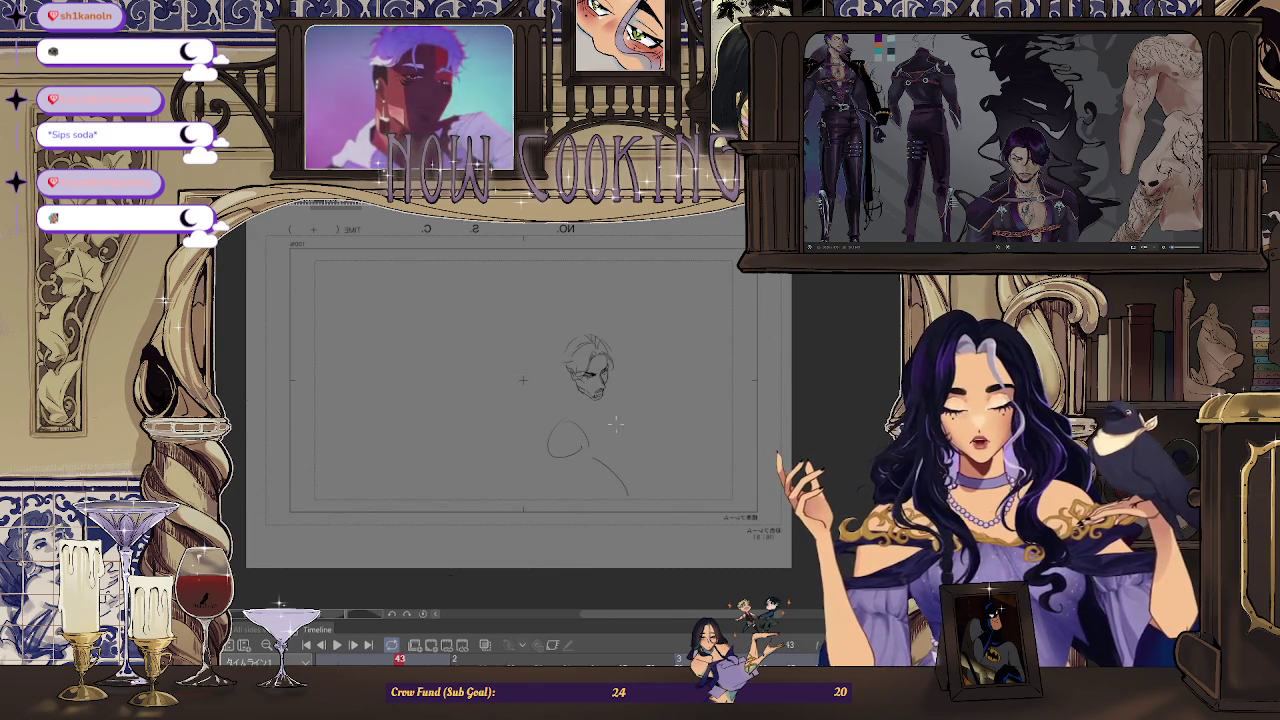
drag(606, 458, 637, 490)
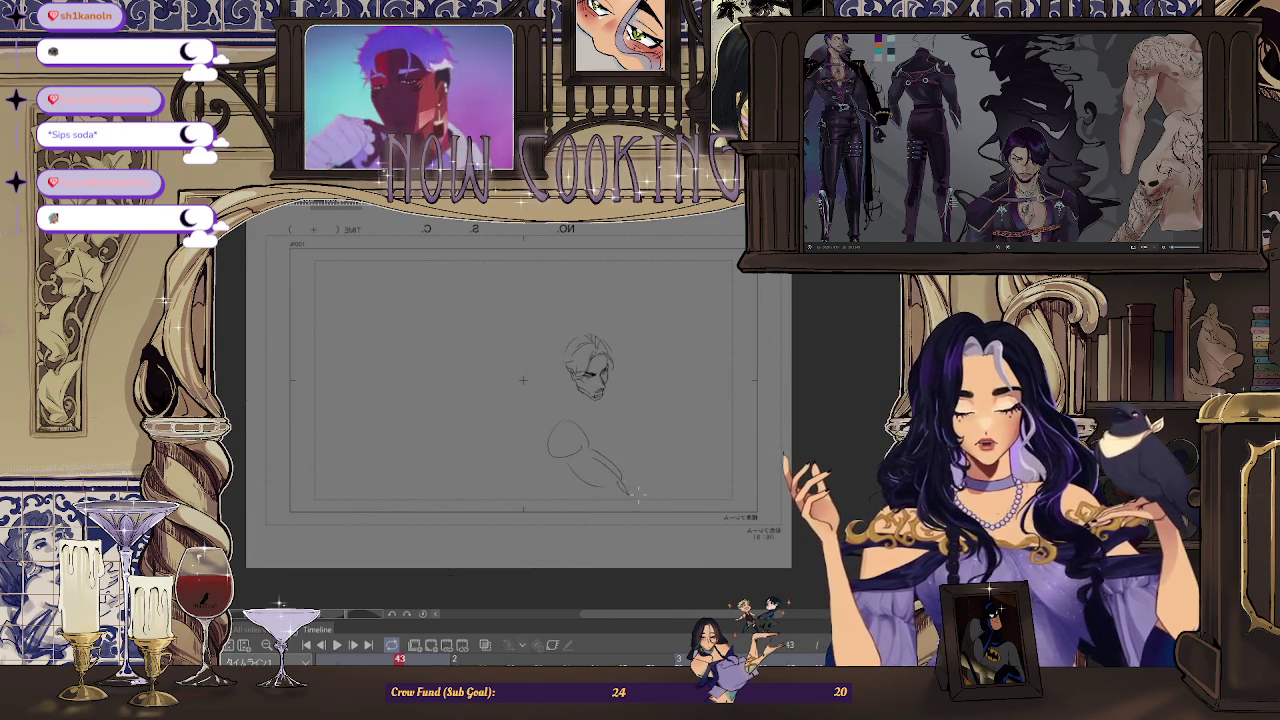
Unmirror the canvas and sketch a line from the neck toward the shoulder.
key(h)
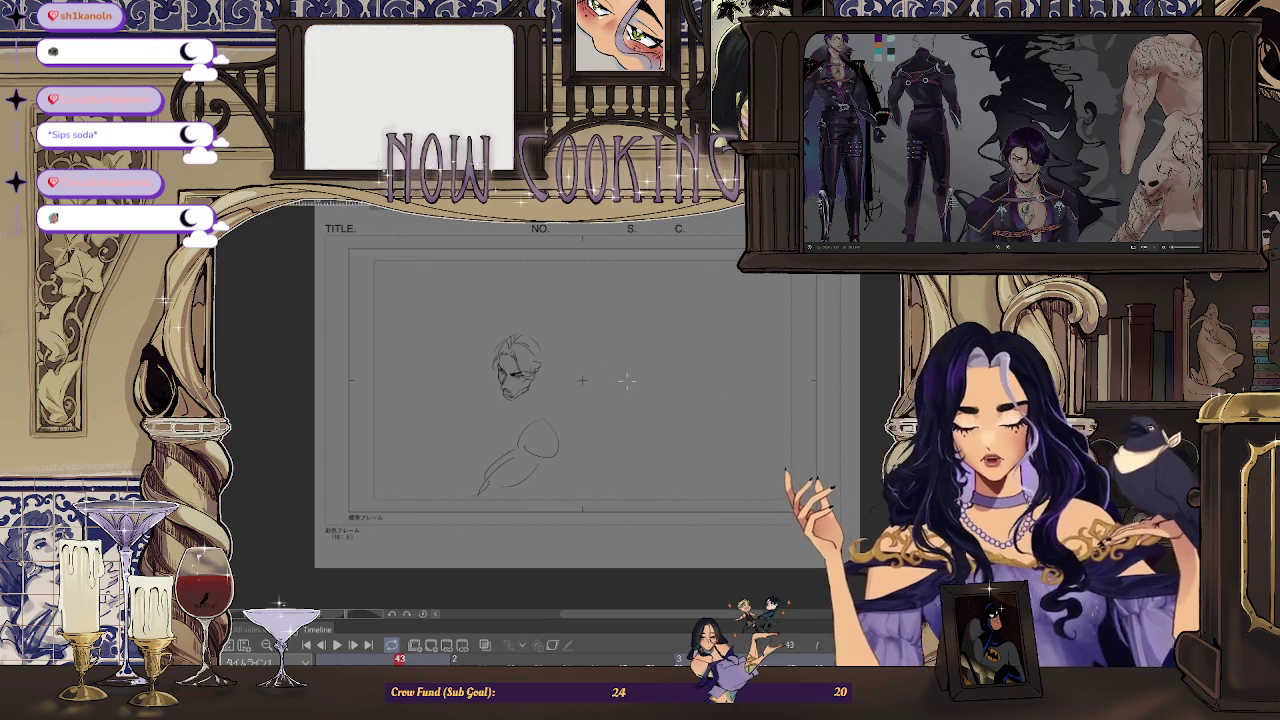
drag(535, 398, 548, 425)
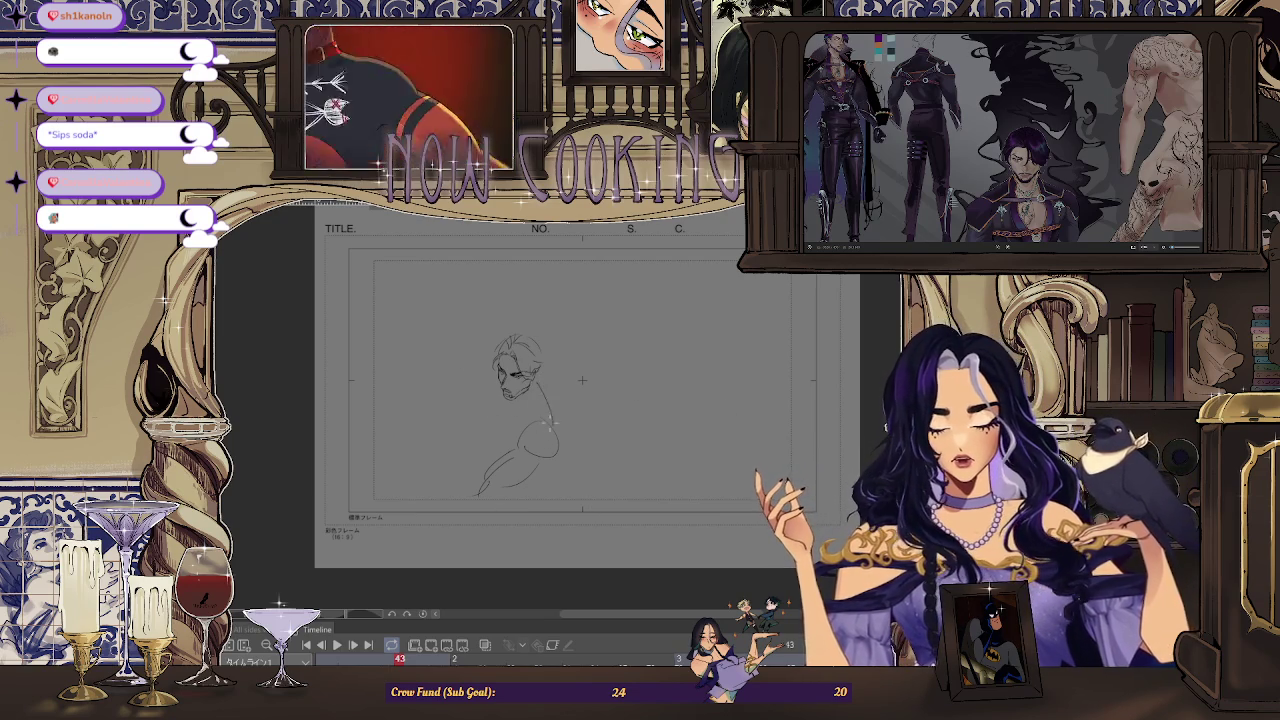
scroll(539, 391, up, 2)
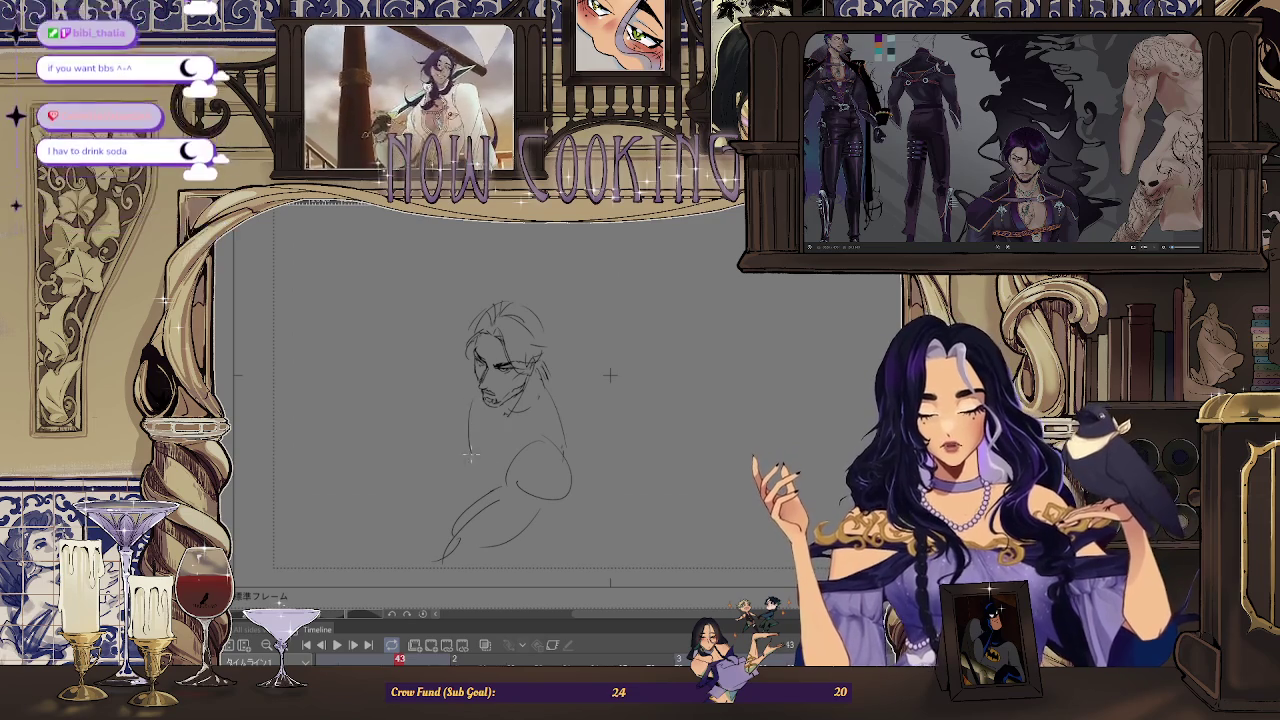
Sketch a gesture line left of the head and, with the view mirrored, a sweeping curve beside the body.
scroll(616, 392, down, 2)
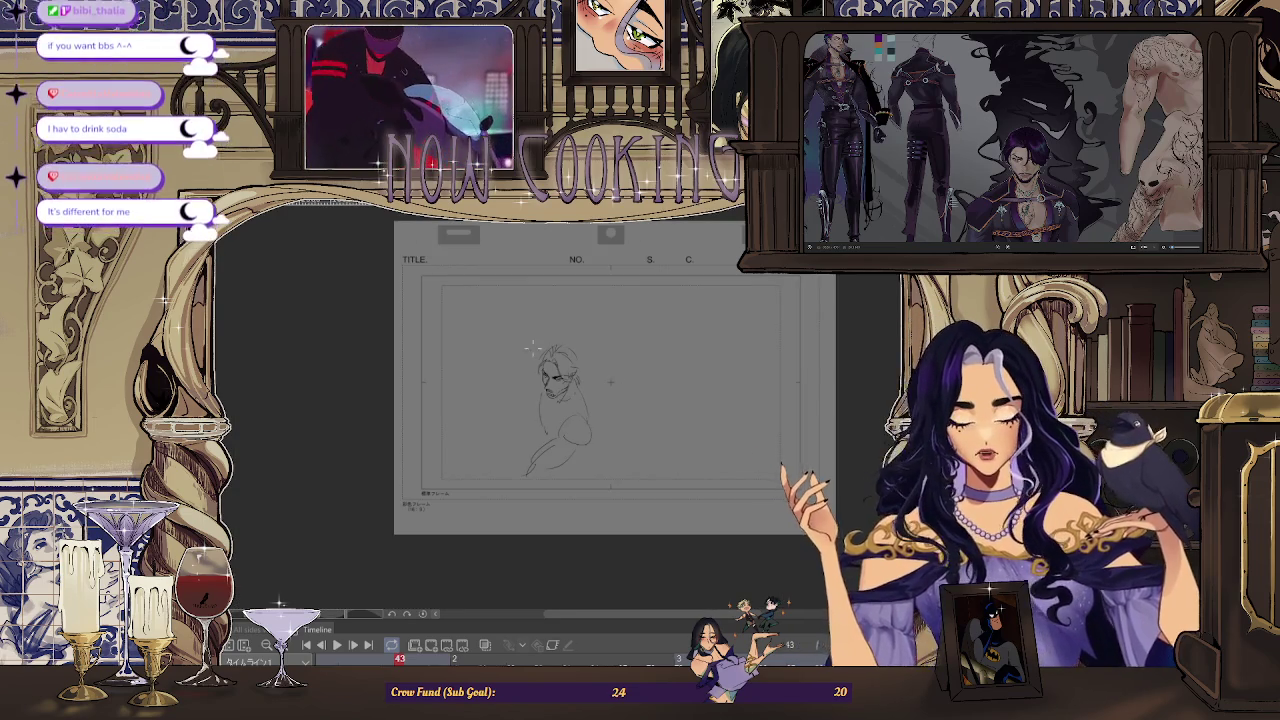
scroll(618, 395, up, 2)
drag(549, 383, 483, 407)
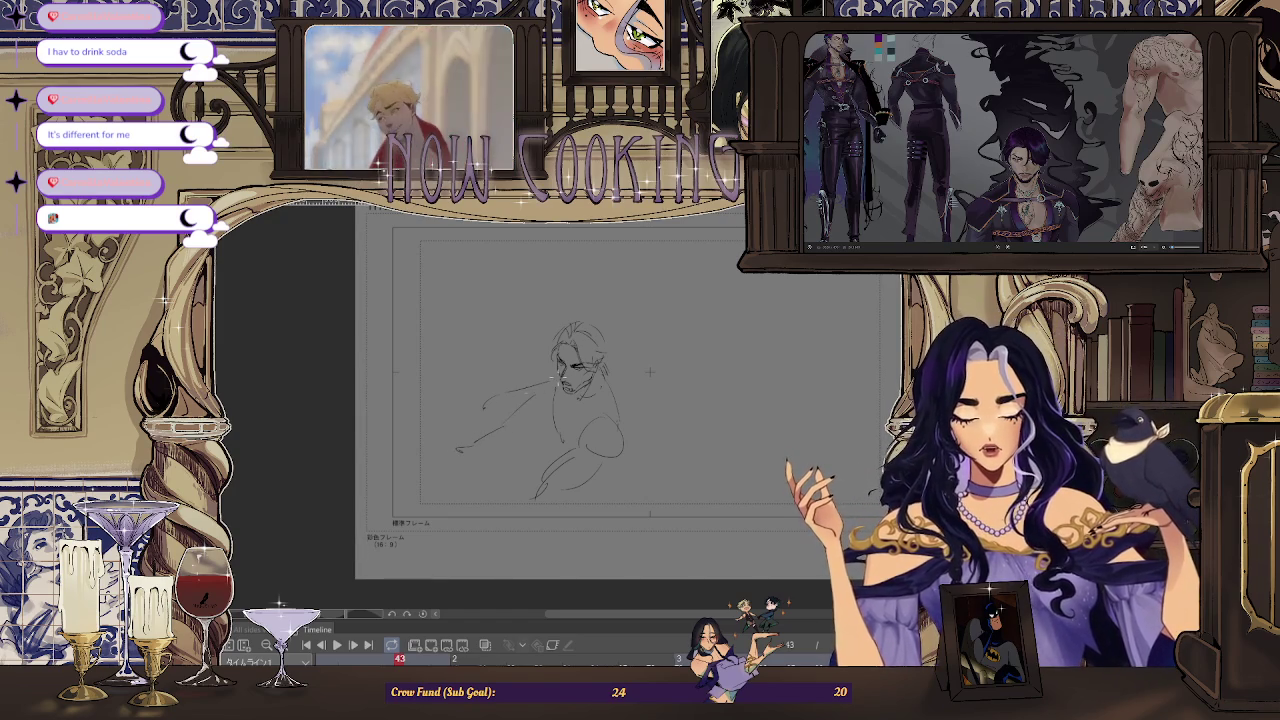
key(h)
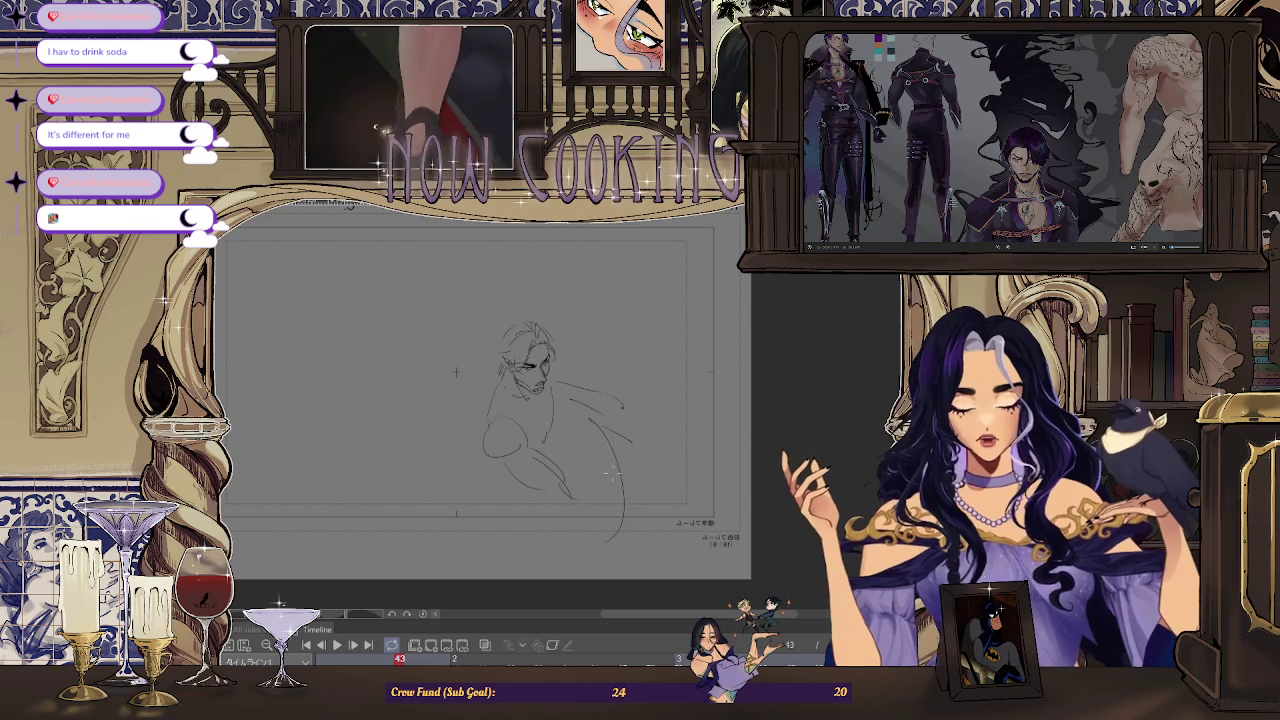
drag(648, 430, 676, 560)
Compare against frame 36, extend an outstretched arm line, and play back the animation.
click(334, 658)
click(462, 645)
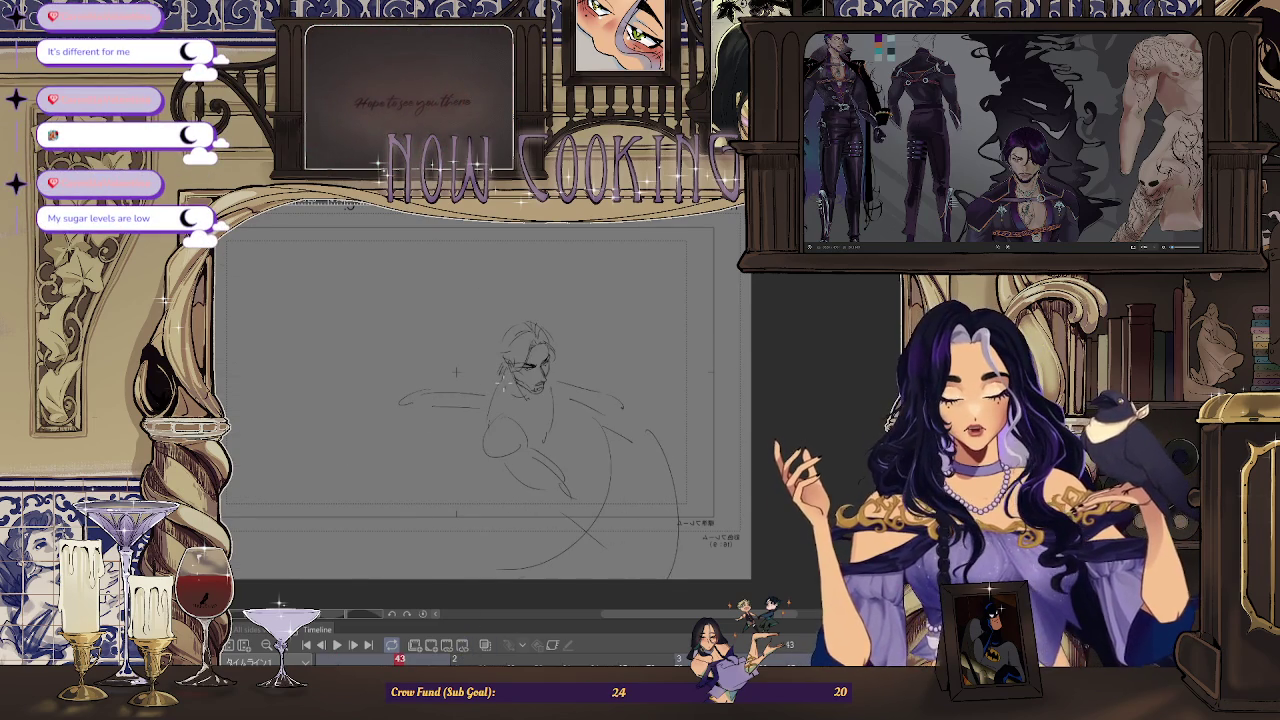
drag(456, 372, 649, 372)
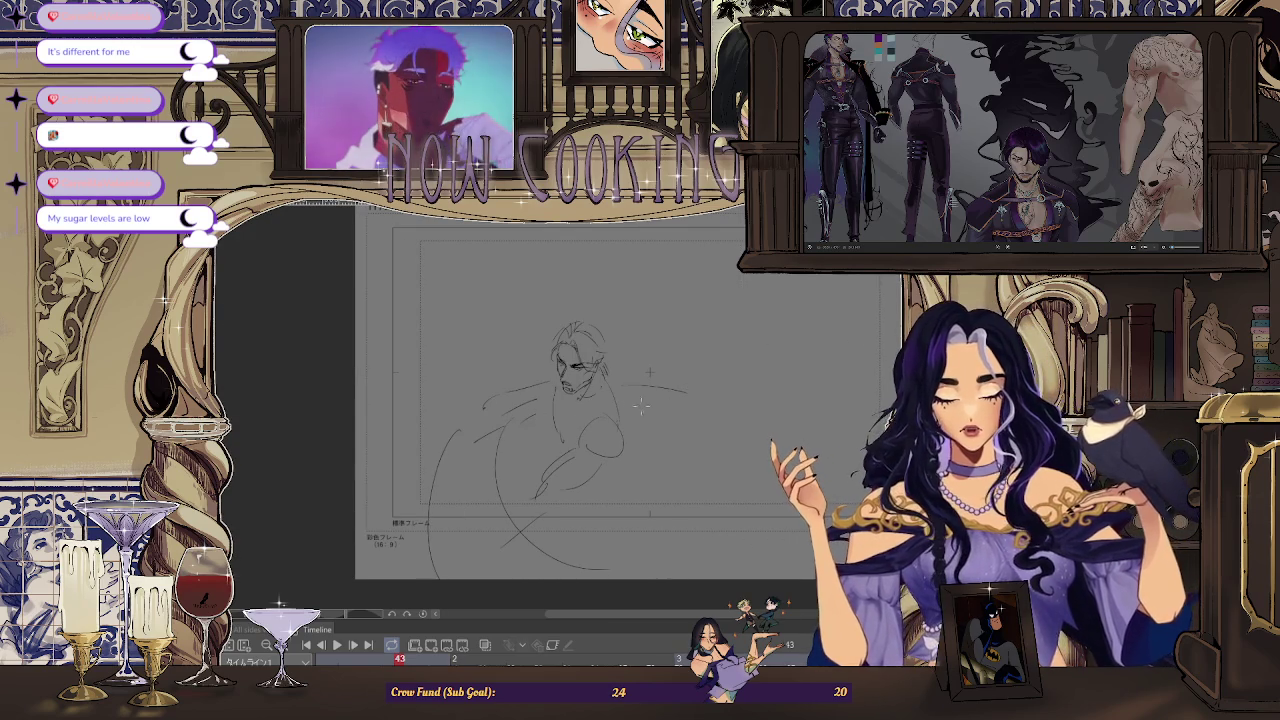
key(space)
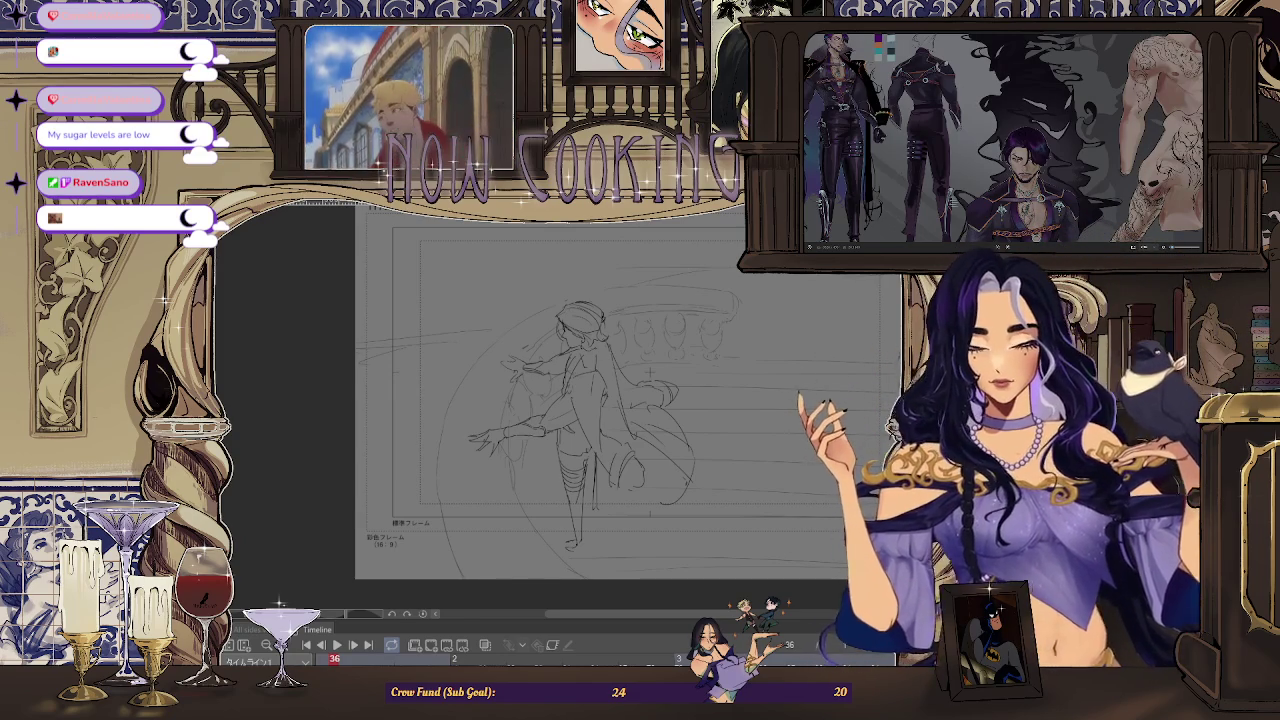
Return to frame 43 and add a stroke near the lower arm.
key(Left)
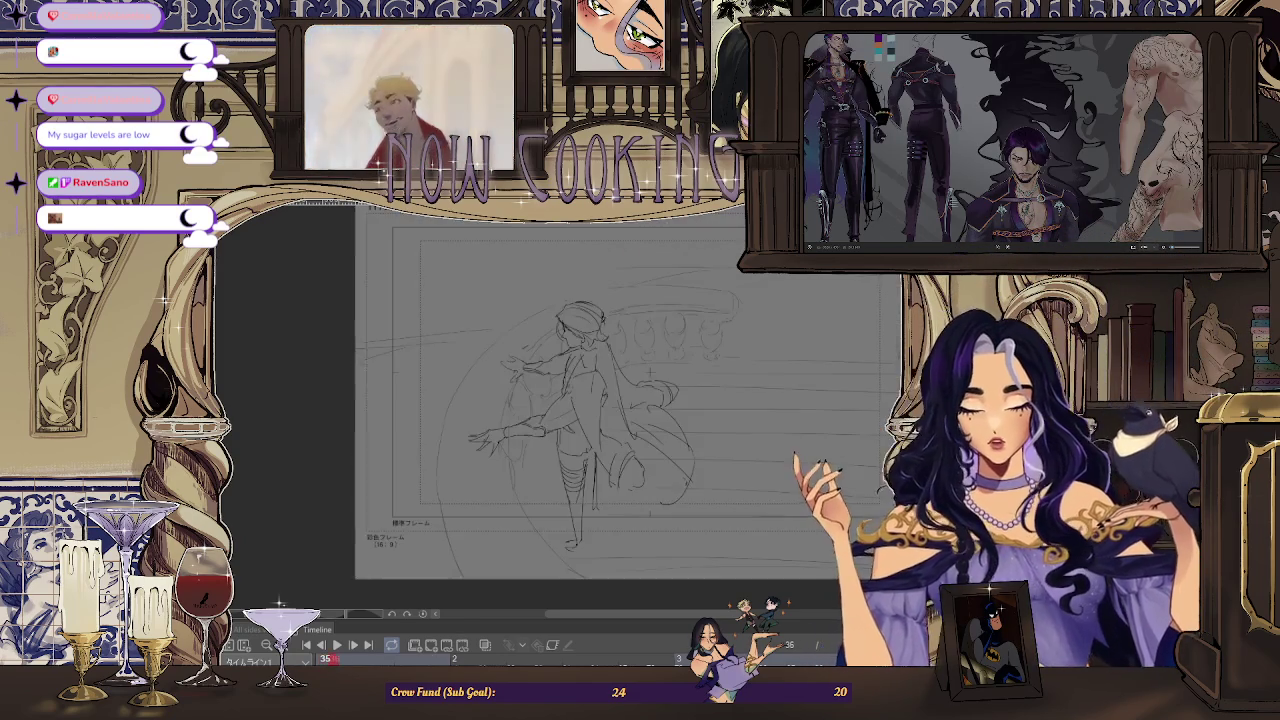
key(Right)
key(Right)
key(Right)
key(Right)
key(Right)
key(Right)
key(Right)
key(Right)
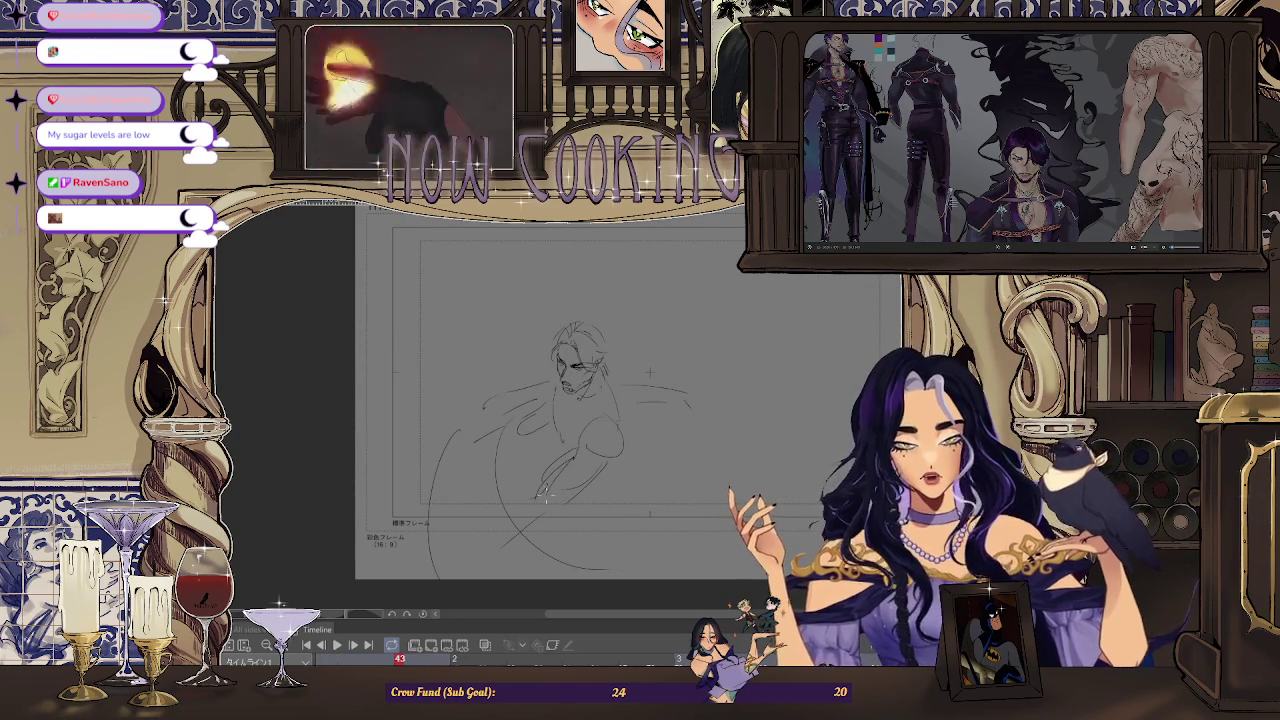
key(ctrl+plus)
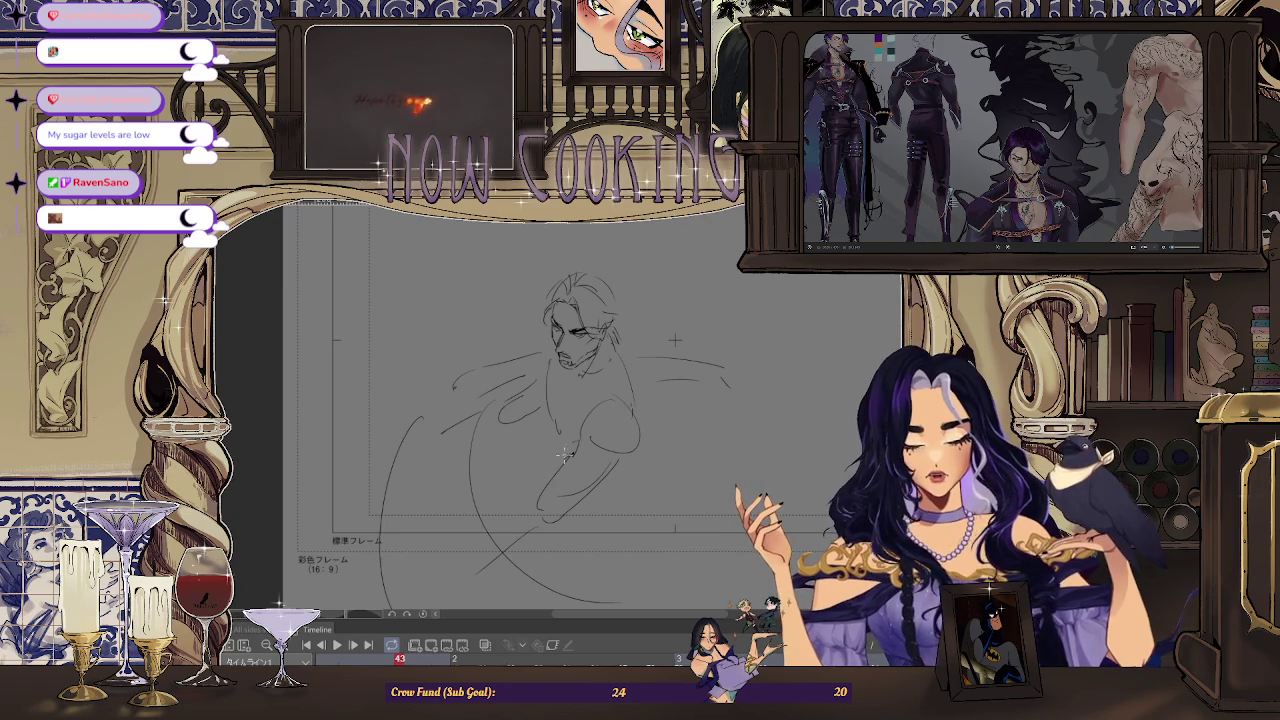
drag(618, 462, 556, 522)
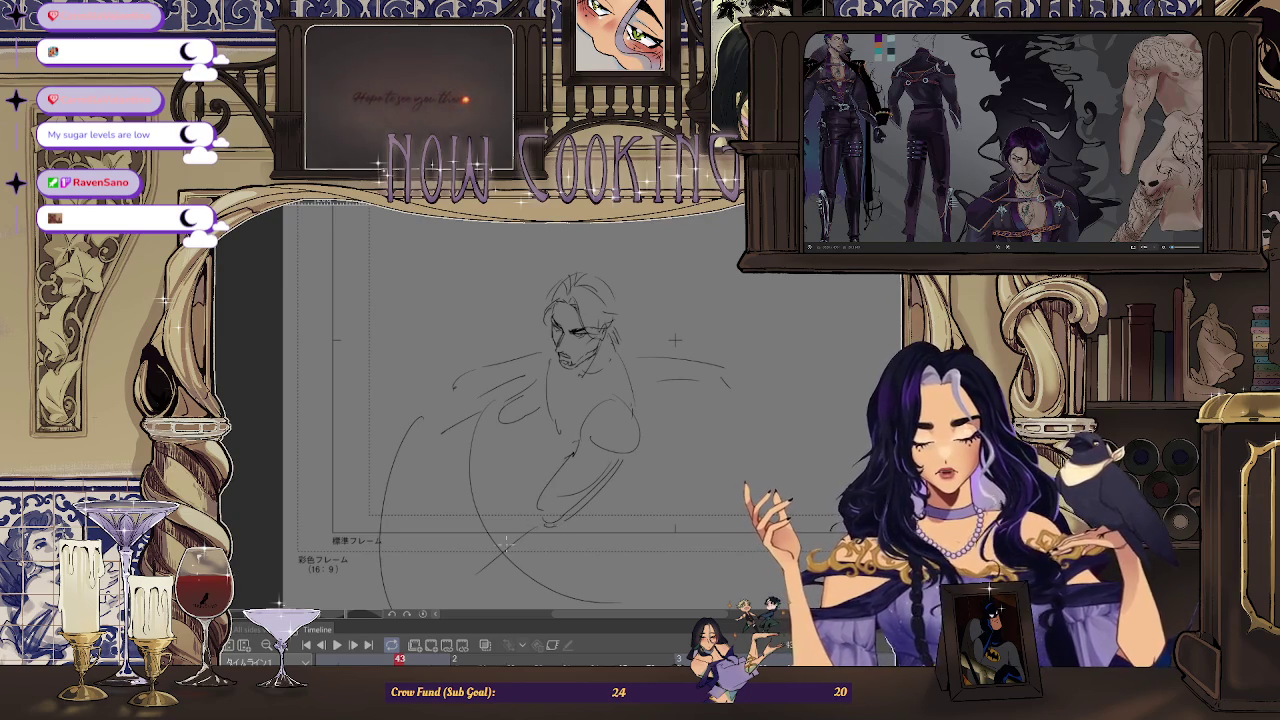
key(ctrl+minus)
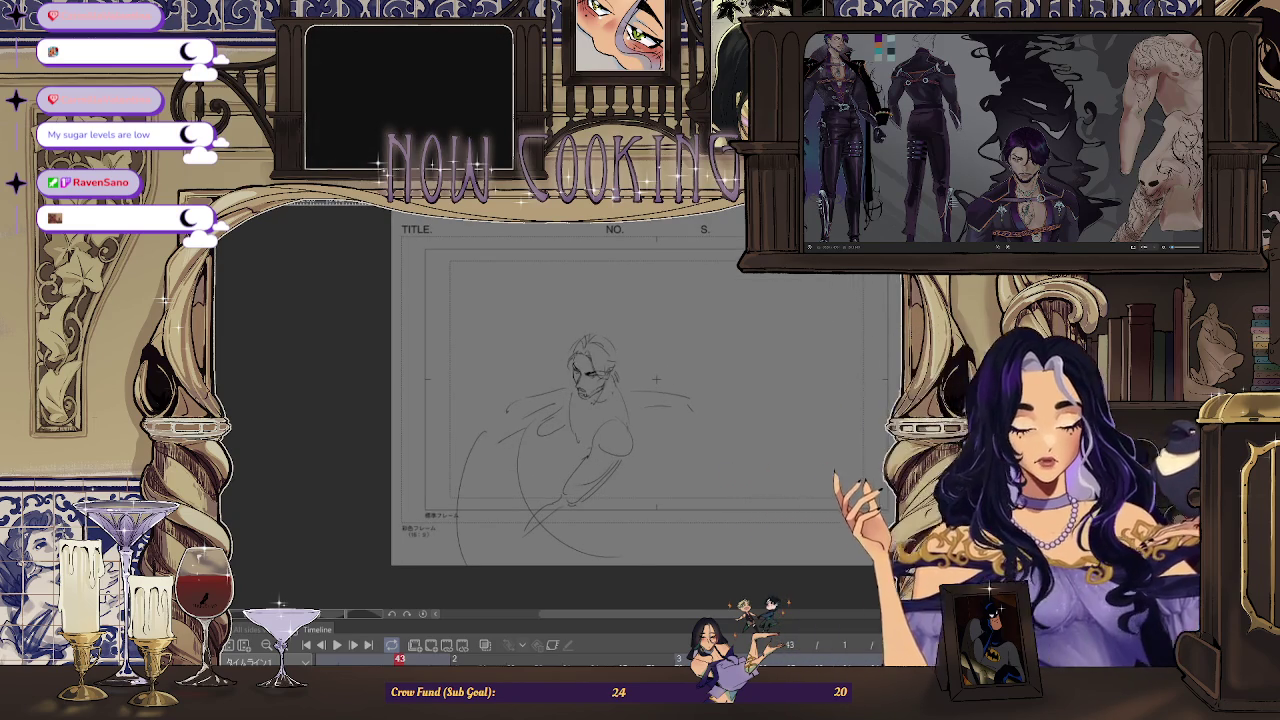
Check proportions in the mirrored view and compare with the neighbouring frame's standing figure.
key(h)
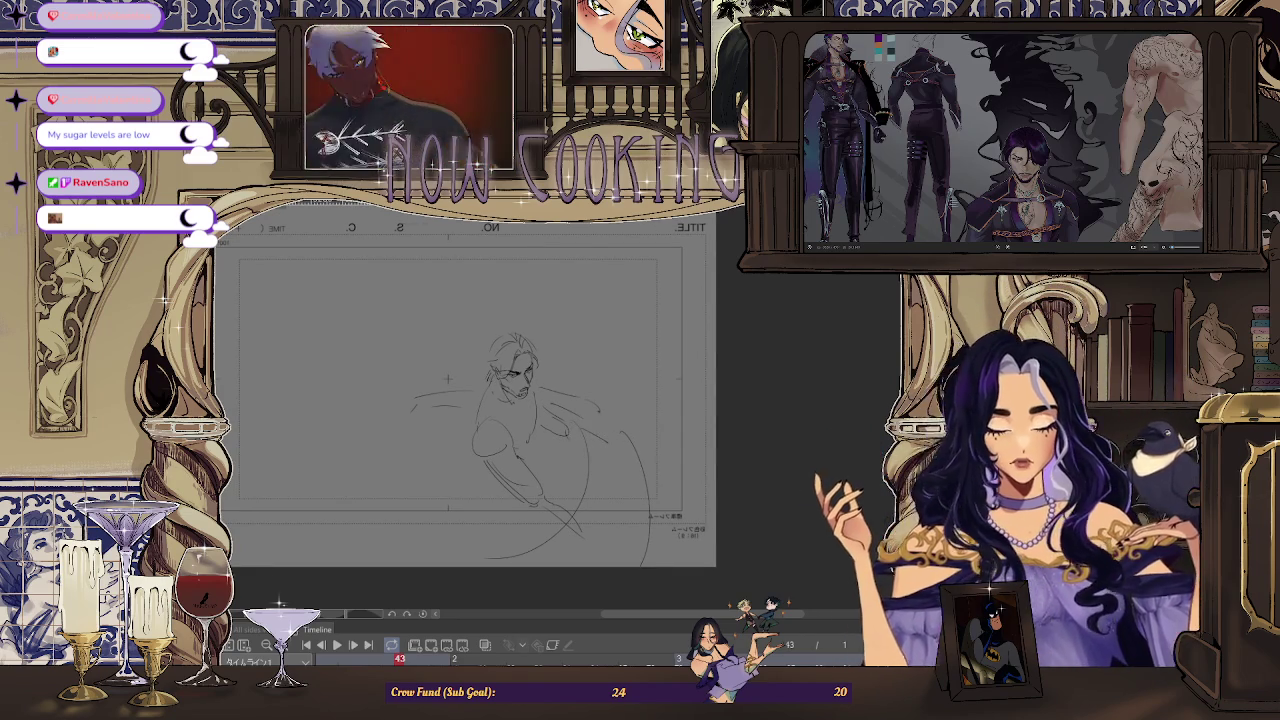
key(h)
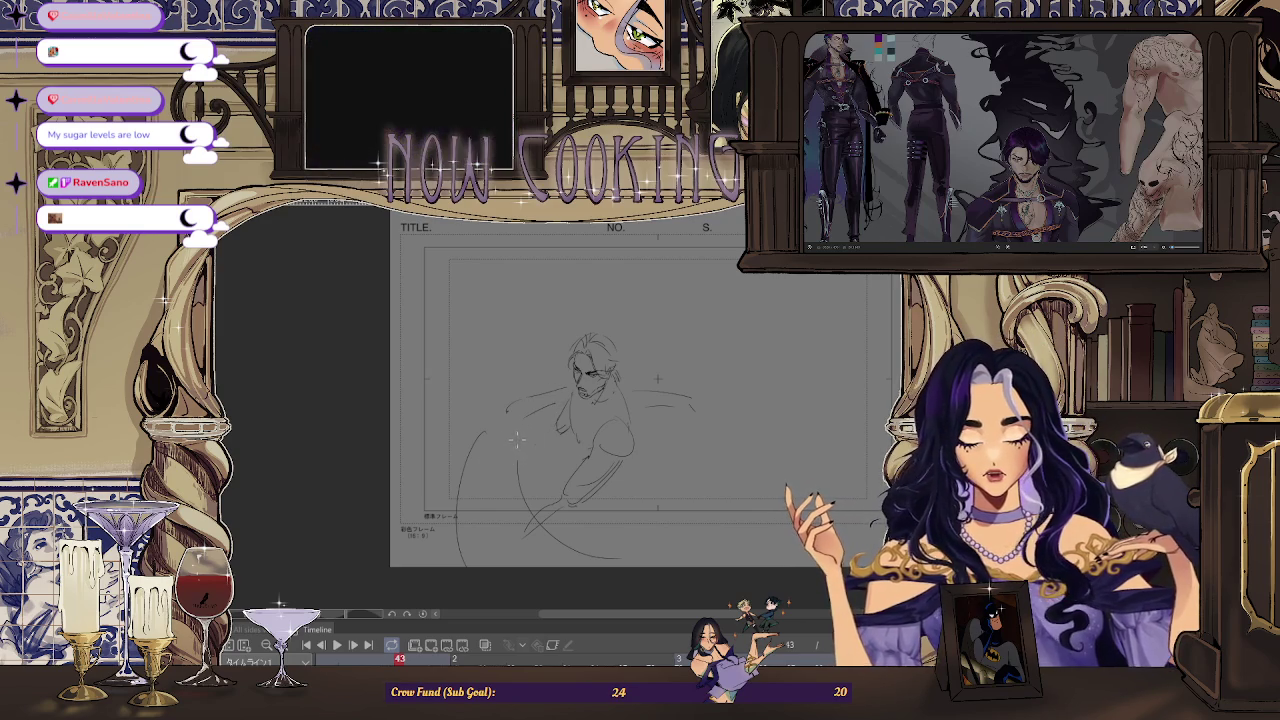
key(Left)
key(Right)
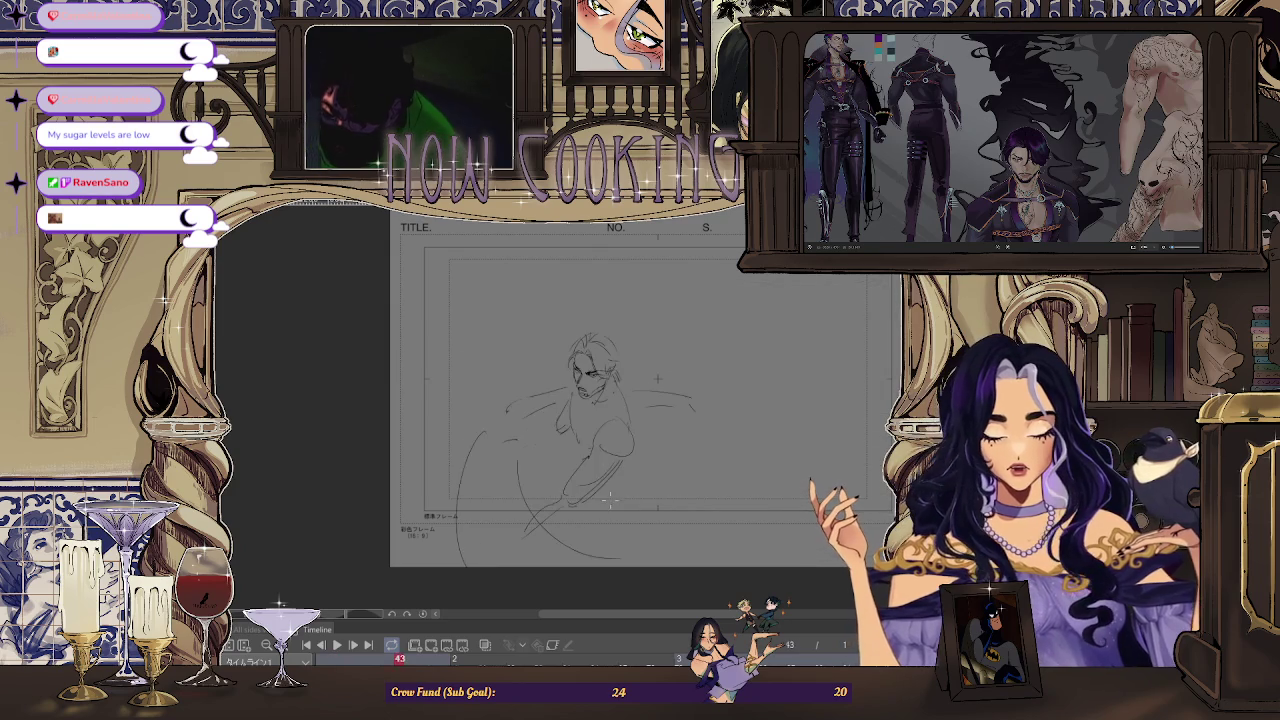
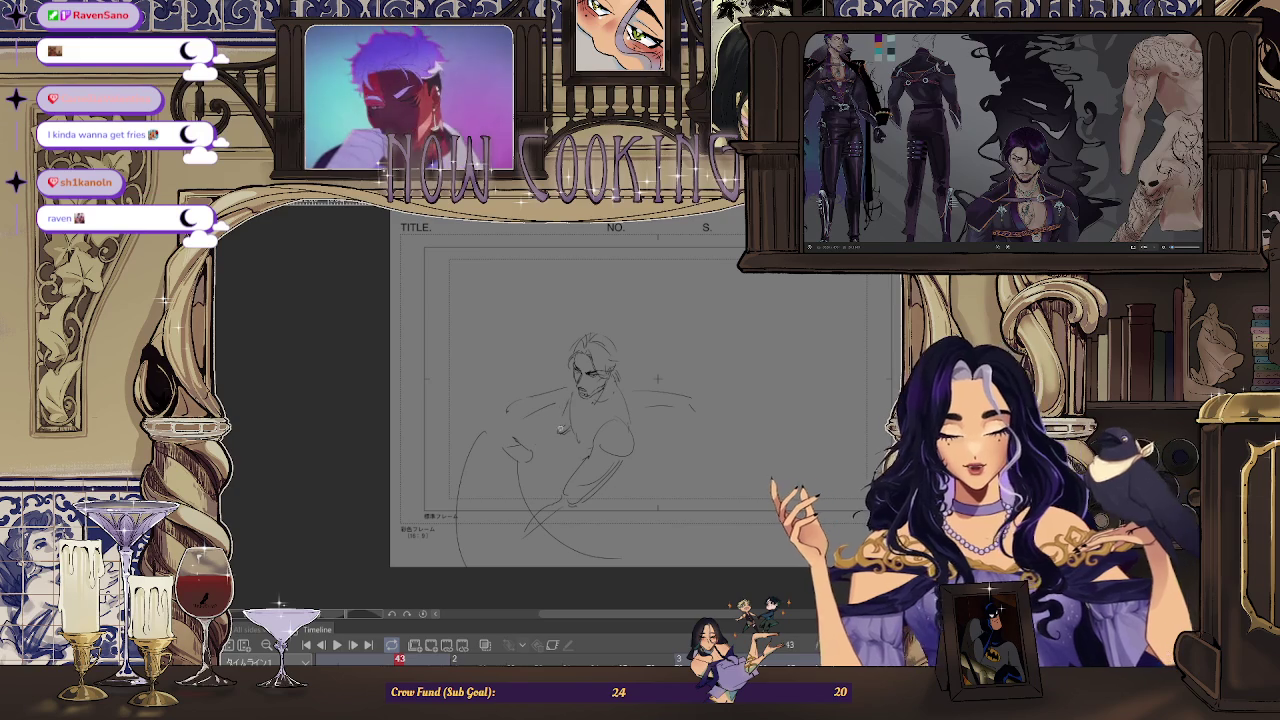
Zoom around the frame 43 sketch, then mirror the canvas view horizontally to check it.
scroll(568, 430, up, 2)
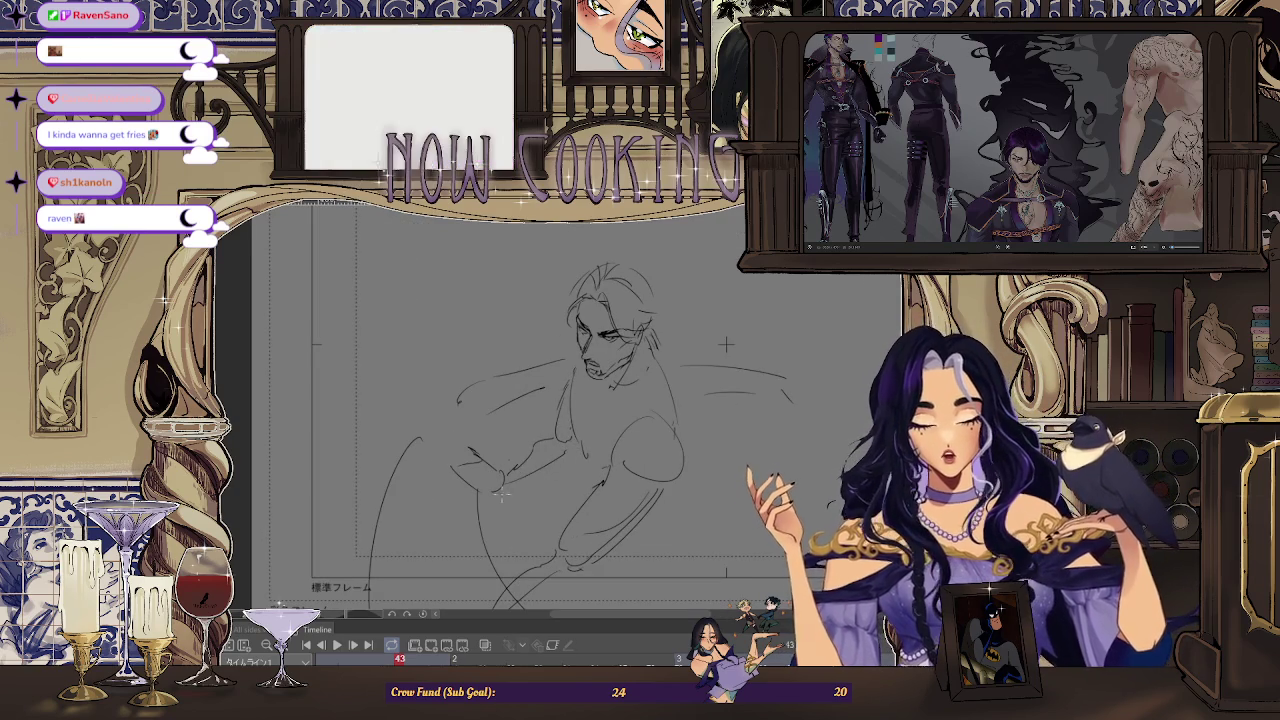
scroll(726, 344, down, 2)
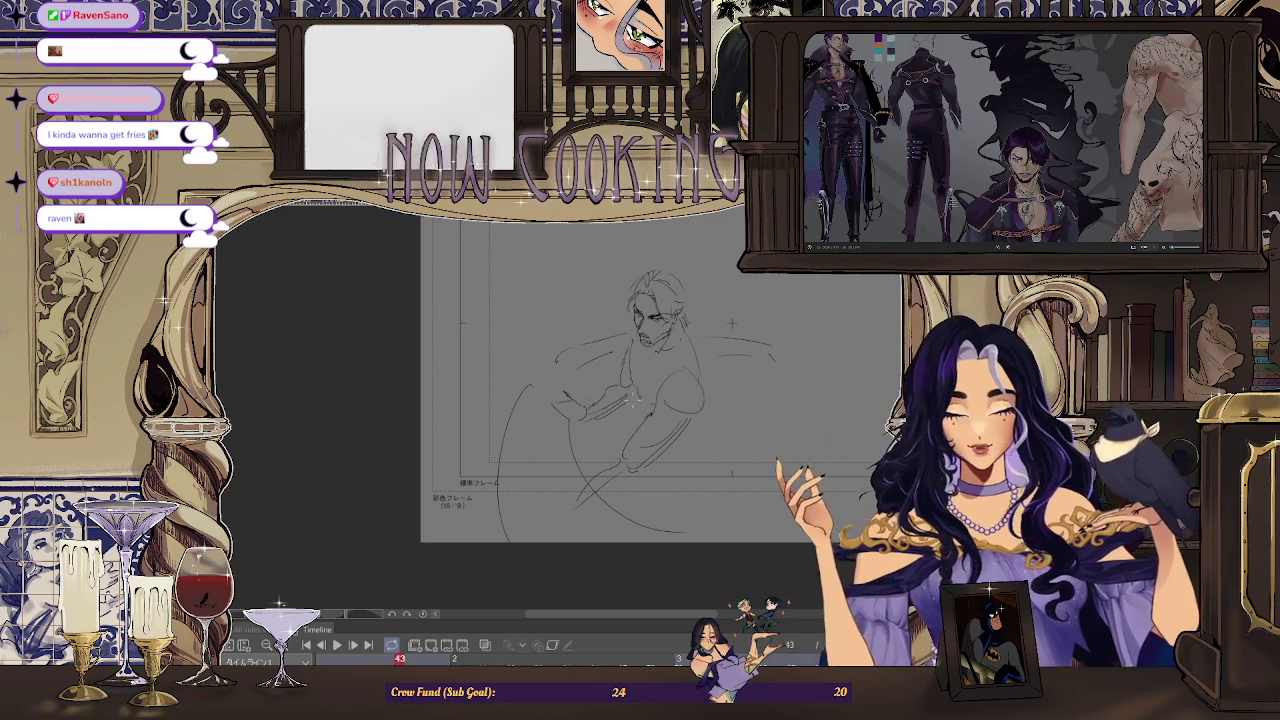
scroll(603, 409, up, 1)
scroll(603, 409, up, 1)
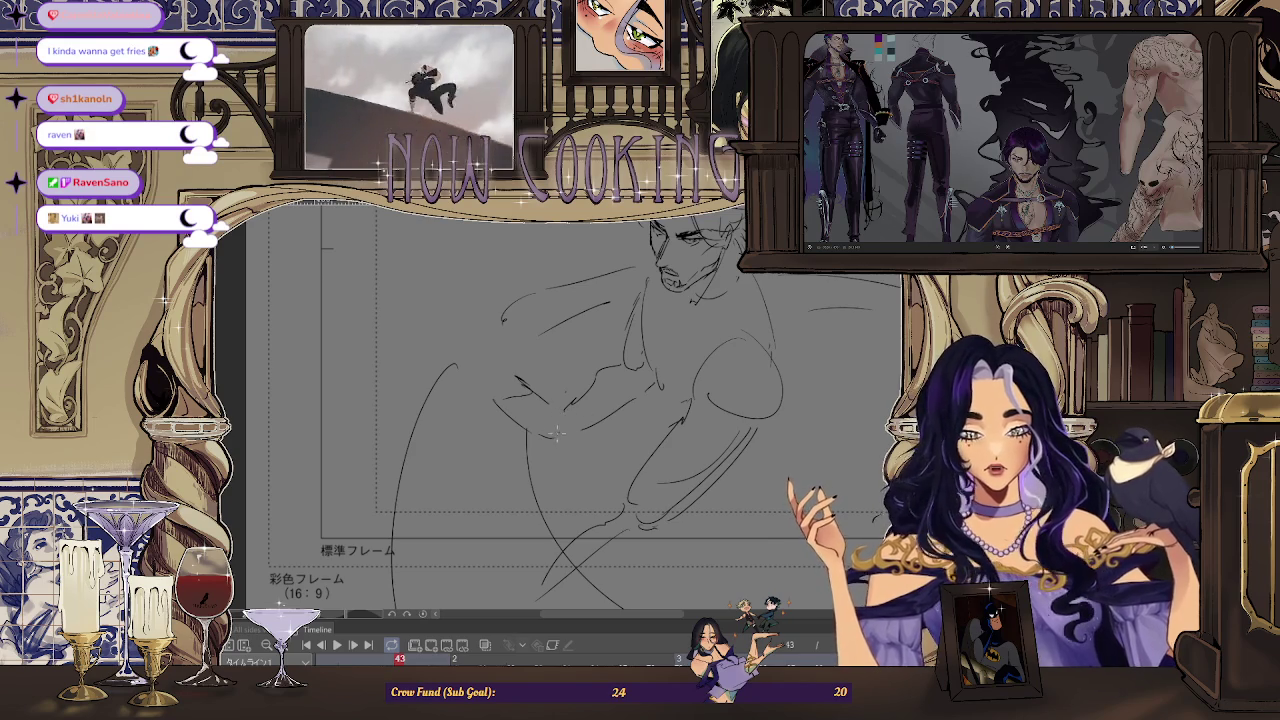
scroll(525, 448, down, 2)
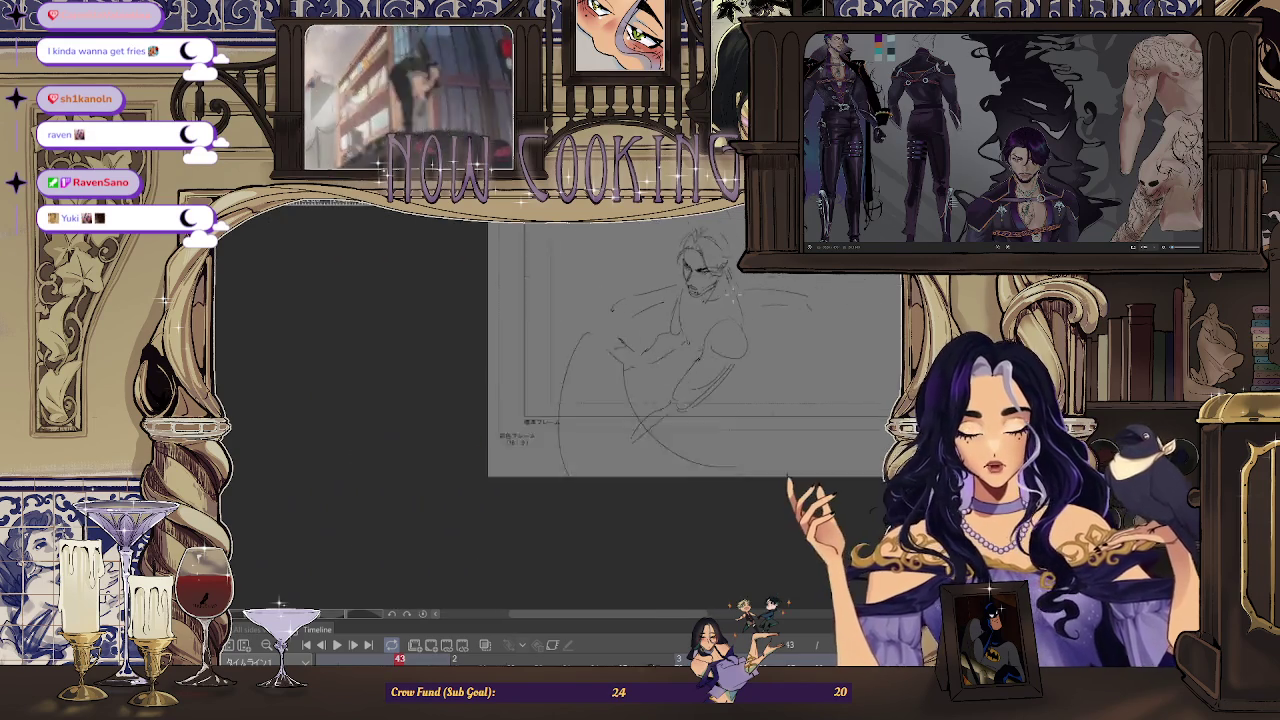
scroll(525, 448, down, 1)
scroll(621, 366, up, 2)
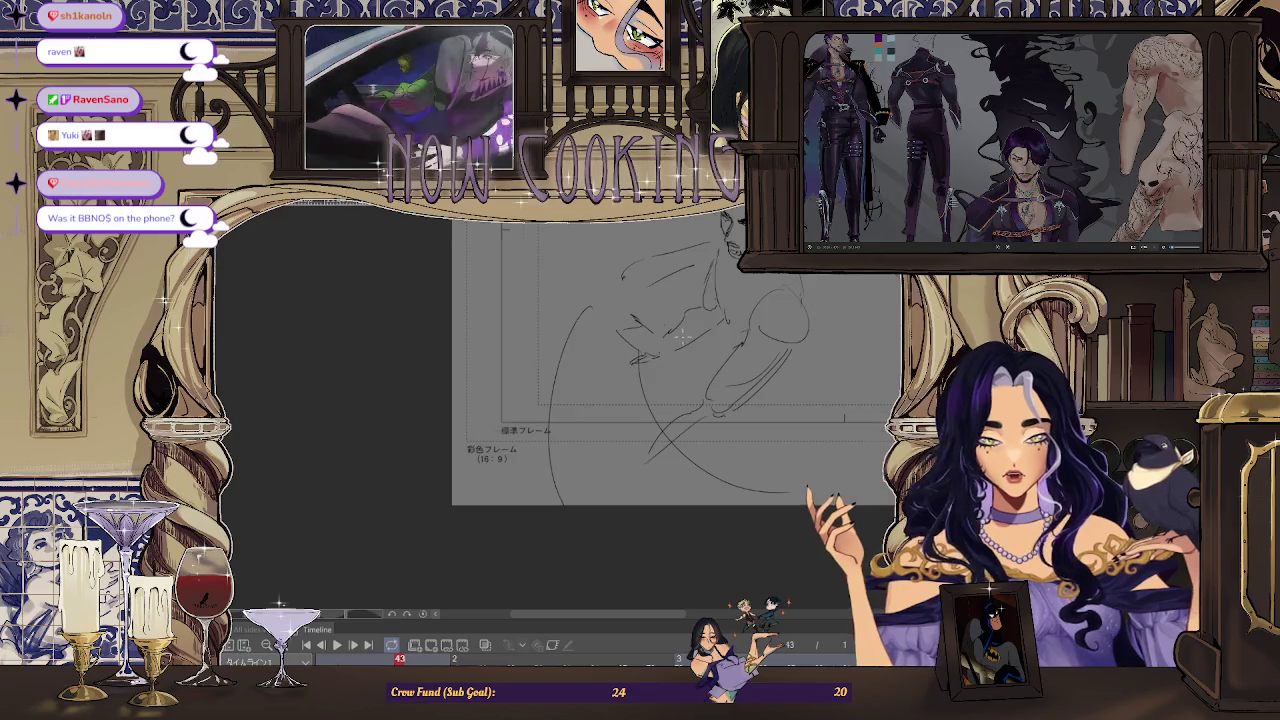
scroll(621, 366, up, 1)
scroll(621, 366, up, 2)
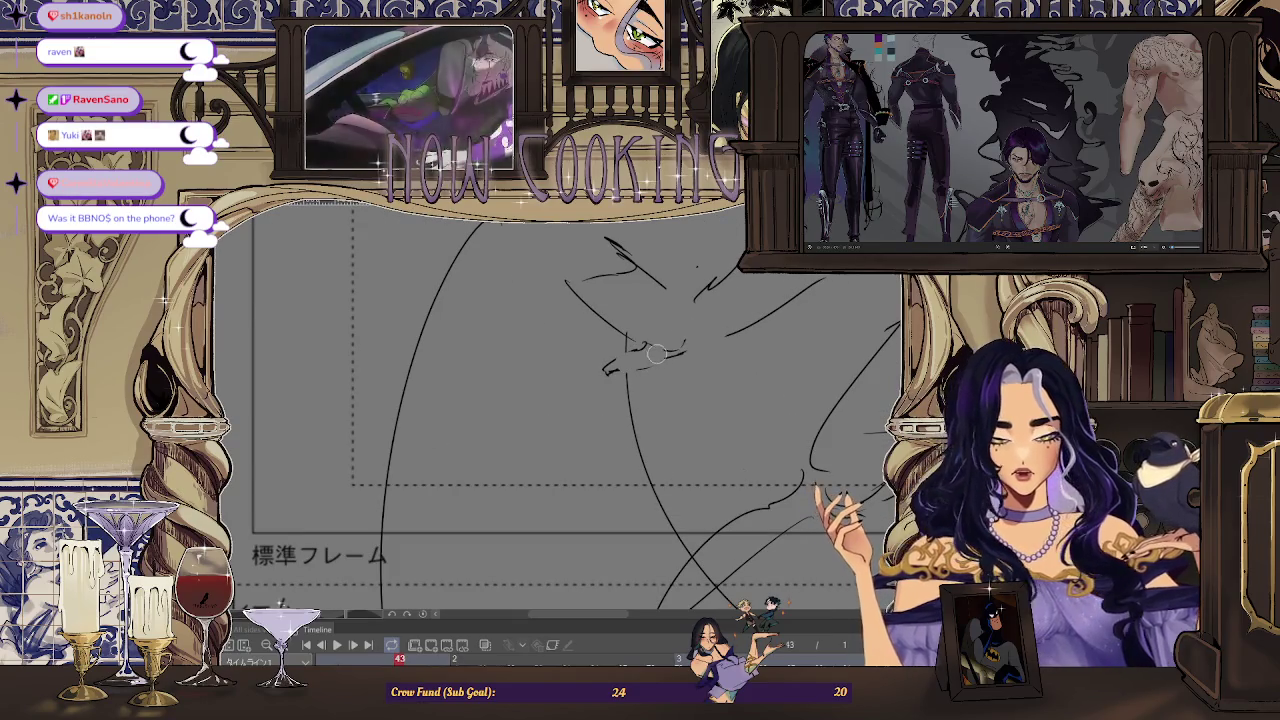
scroll(675, 344, down, 1)
scroll(675, 344, down, 1)
scroll(675, 344, down, 1)
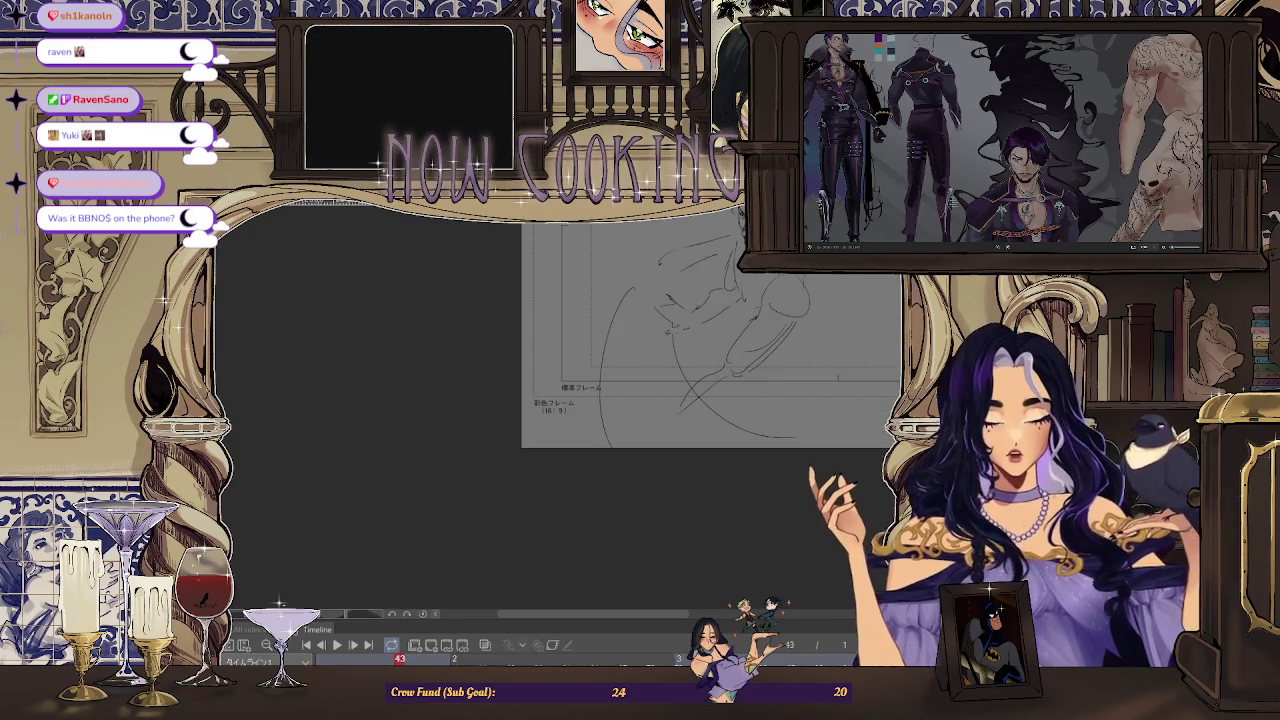
key(h)
Compare the pose in both orientations and undo the stray black blob stroke.
scroll(437, 315, up, 2)
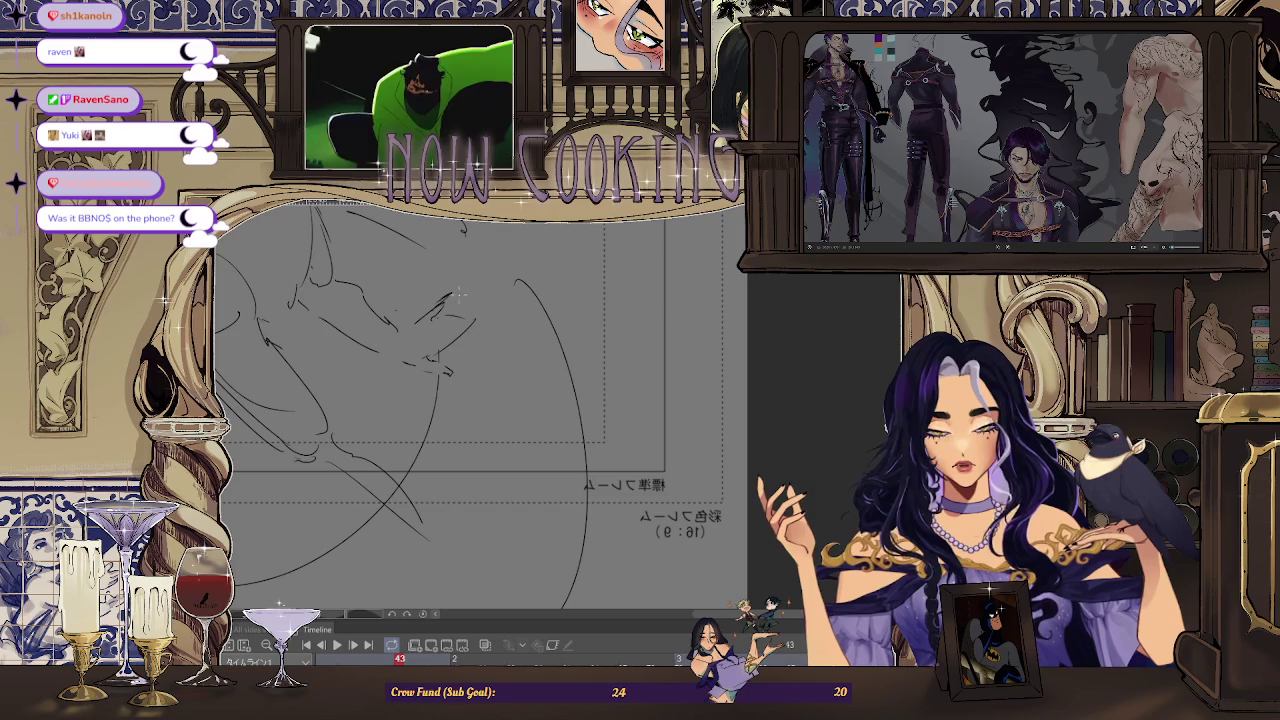
scroll(456, 296, down, 2)
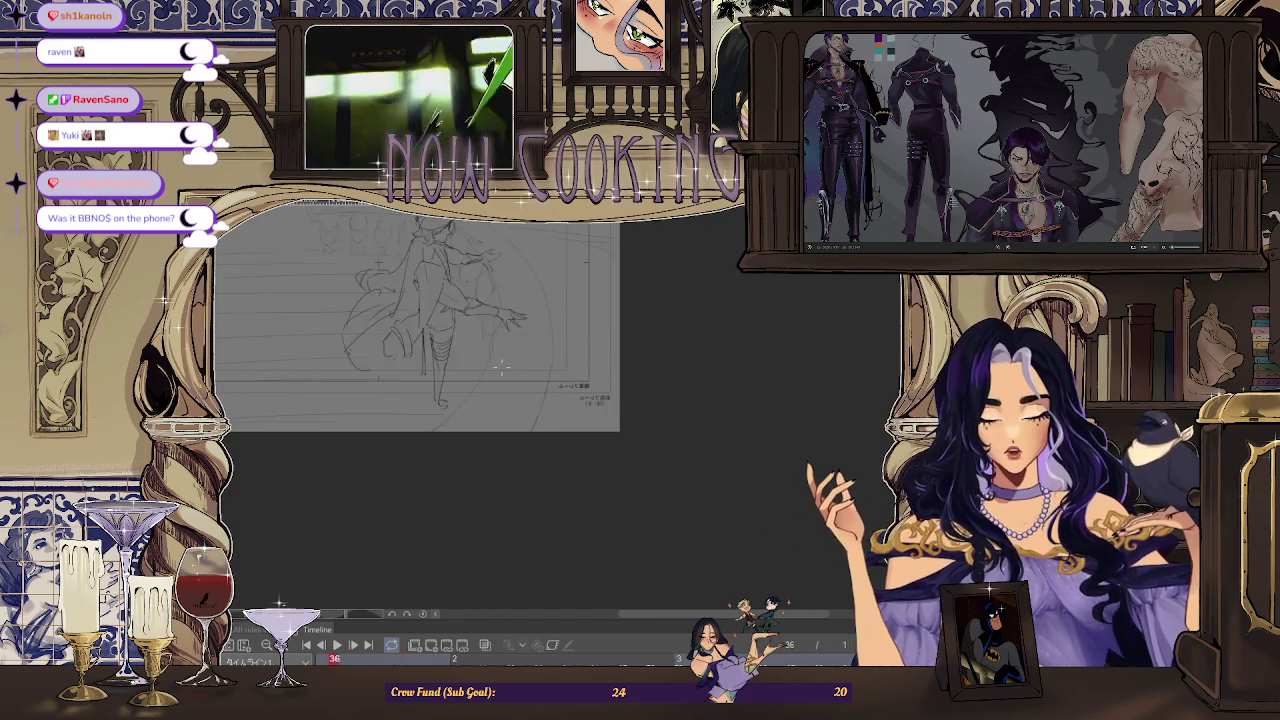
key(h)
key(h)
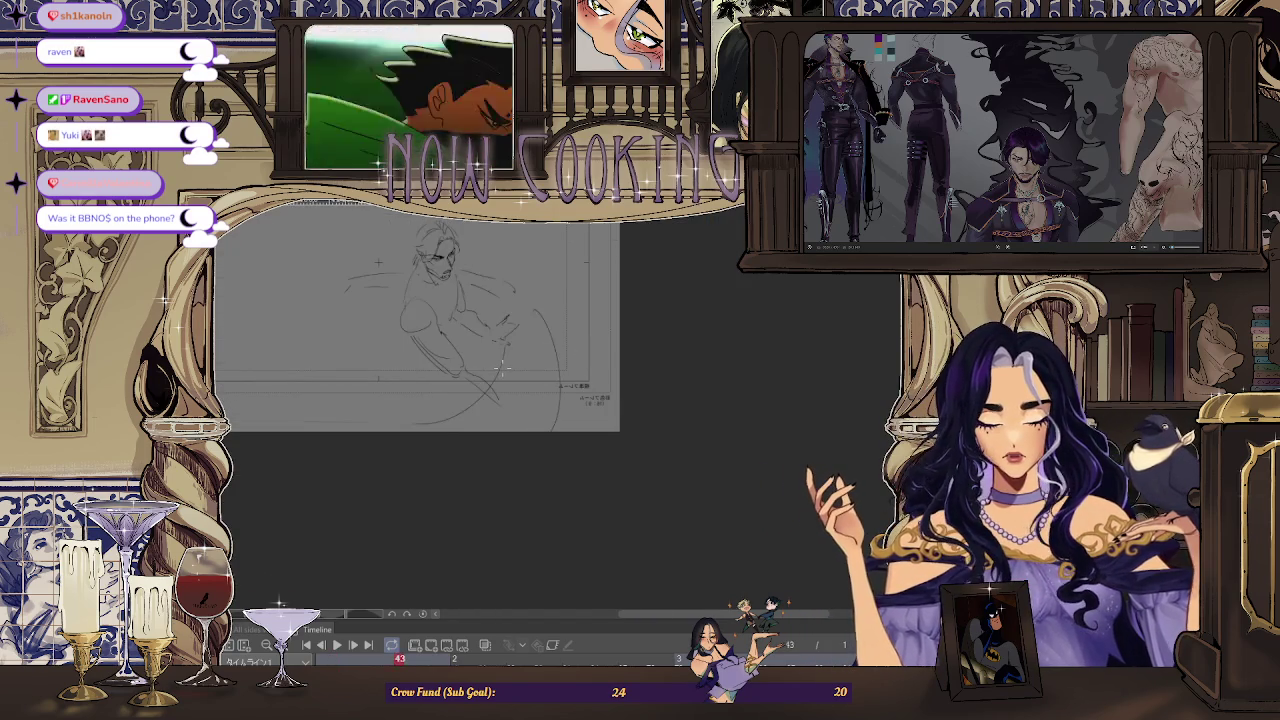
scroll(516, 287, up, 3)
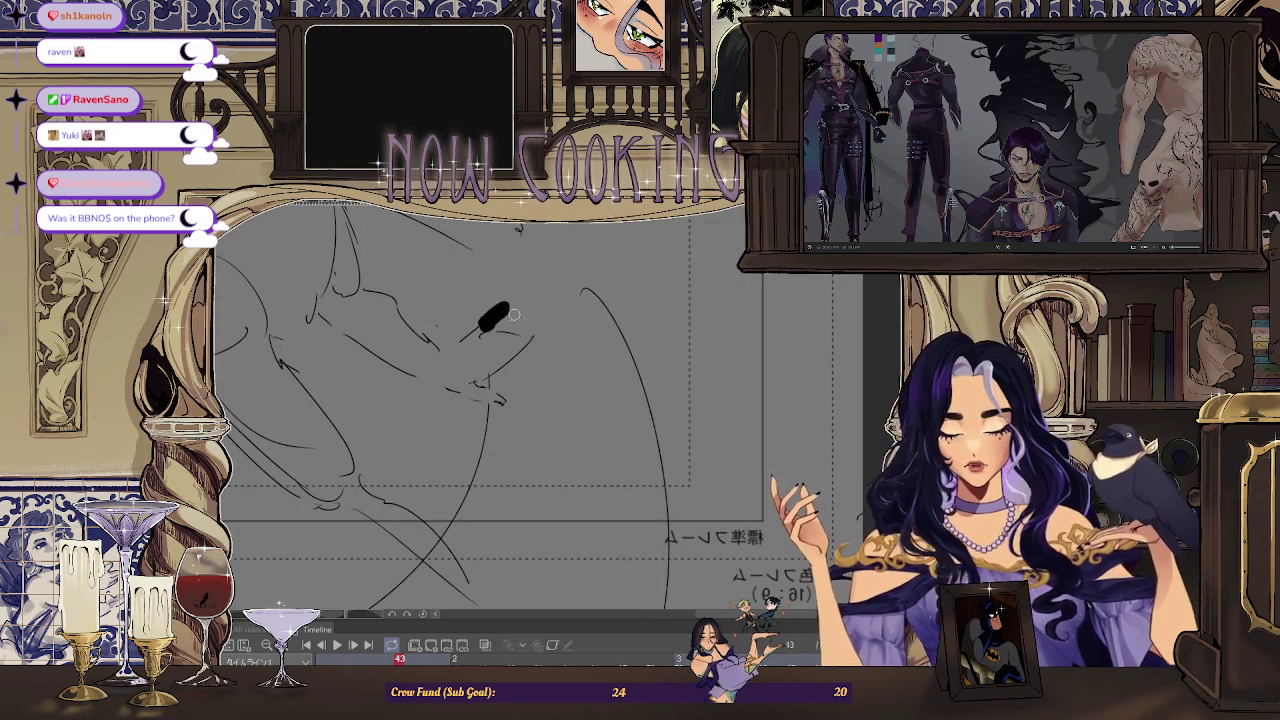
key(ctrl+z)
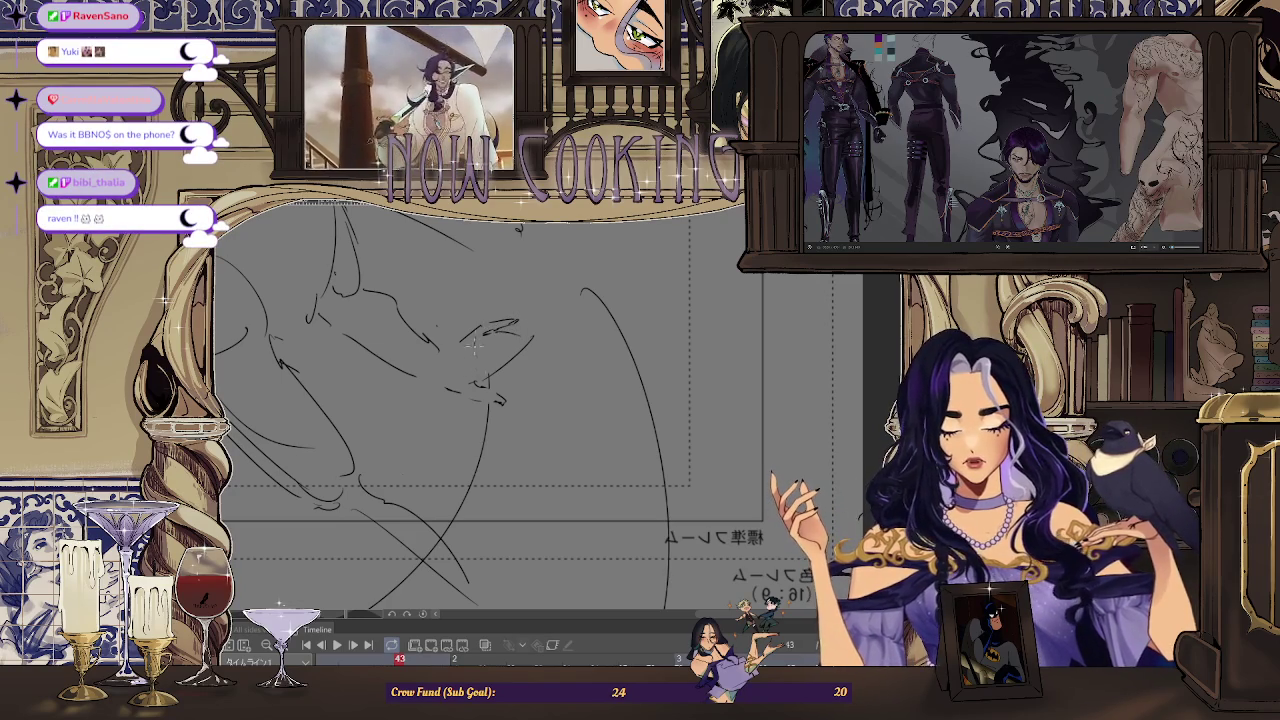
Zoom out and return the canvas to the unmirrored view to inspect the sketch.
key(ctrl+minus)
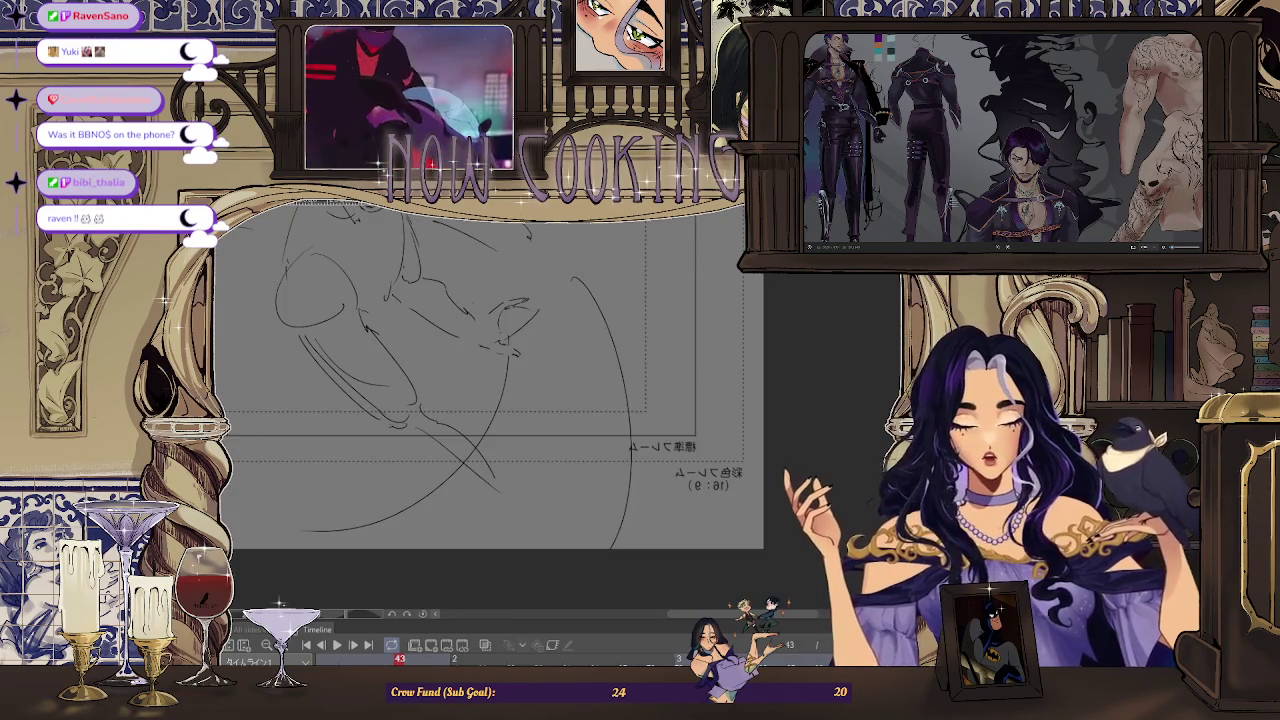
key(h)
scroll(632, 267, up, 2)
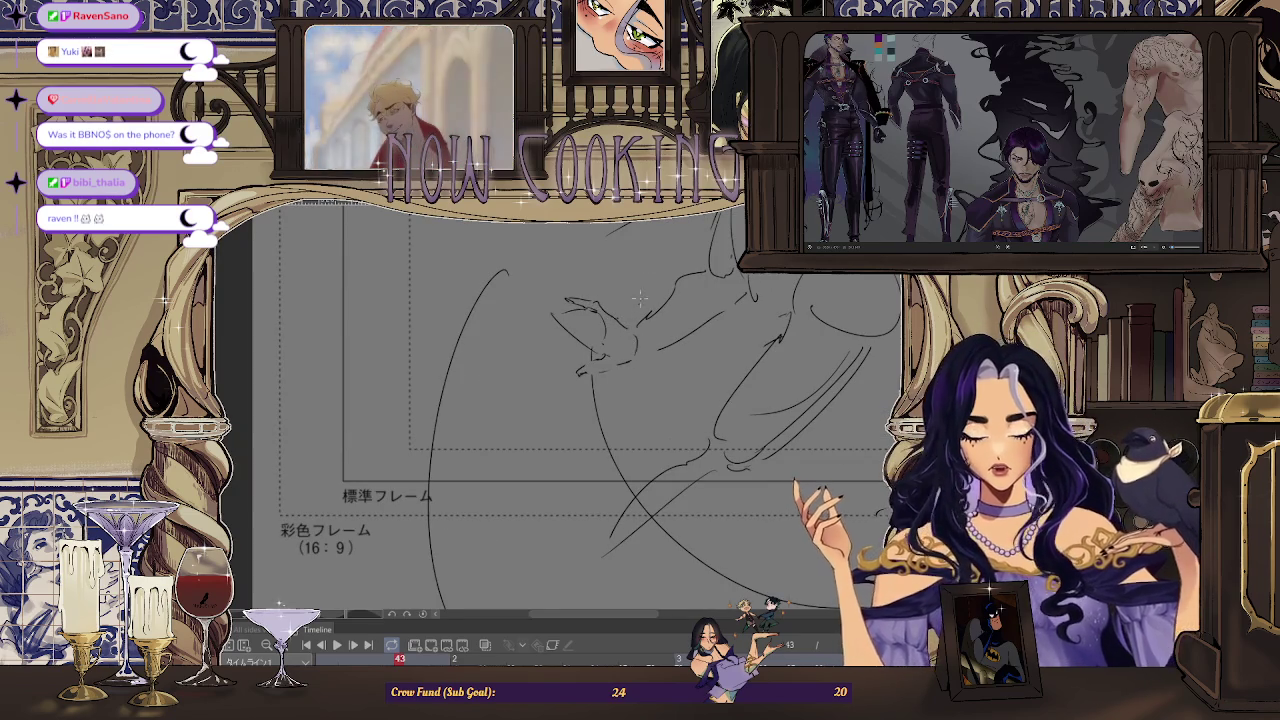
scroll(641, 340, down, 1)
scroll(655, 345, down, 1)
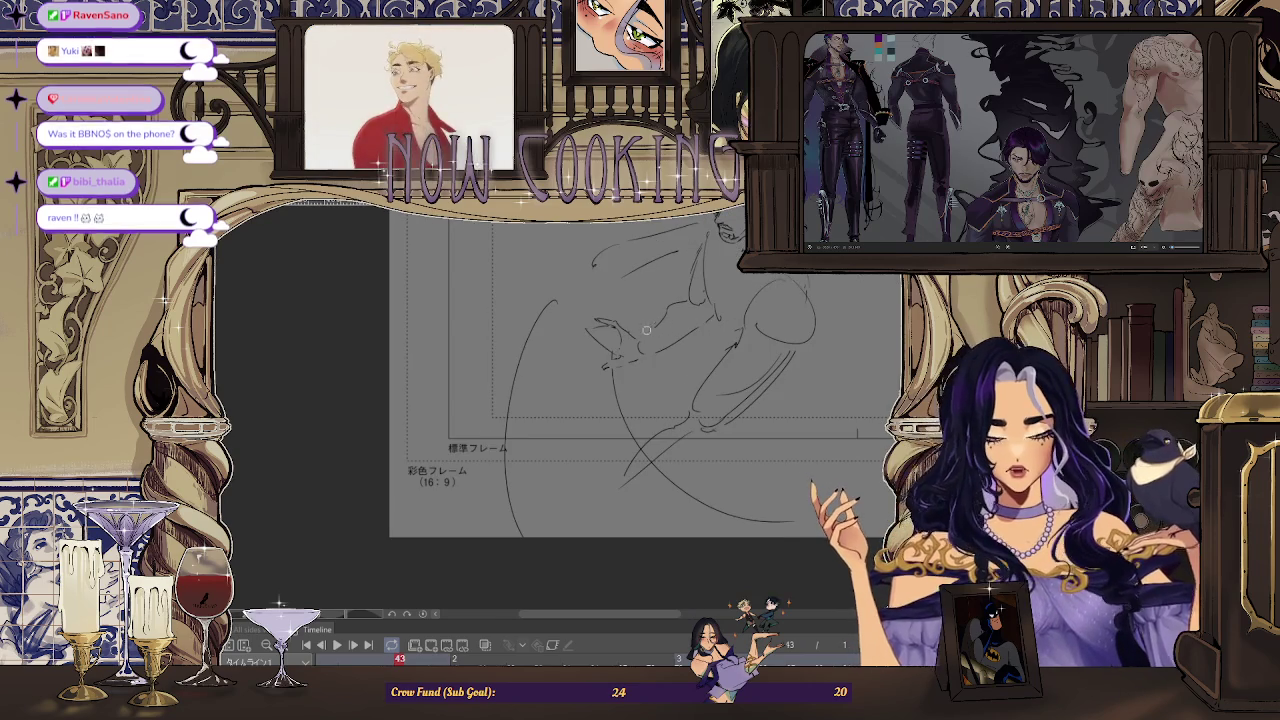
scroll(661, 350, up, 2)
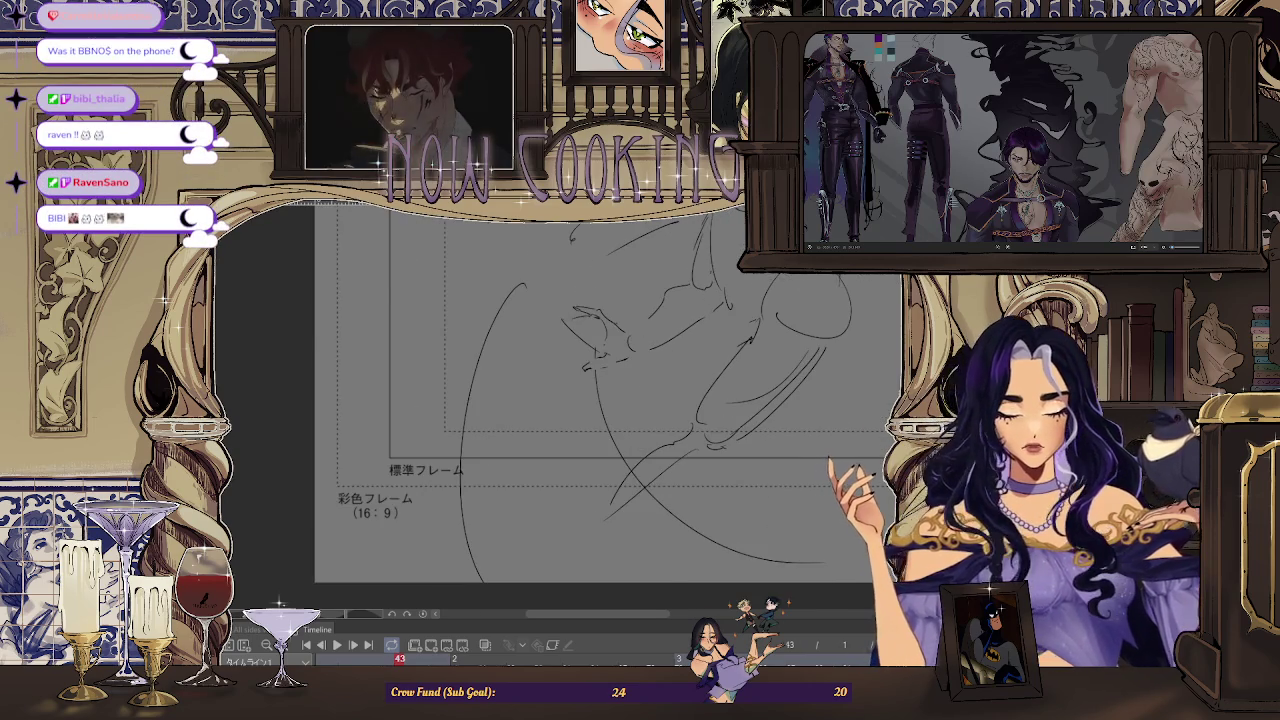
Mirror the view again, zoom in, and draw a new line across the figure sketch.
key(h)
scroll(505, 317, up, 2)
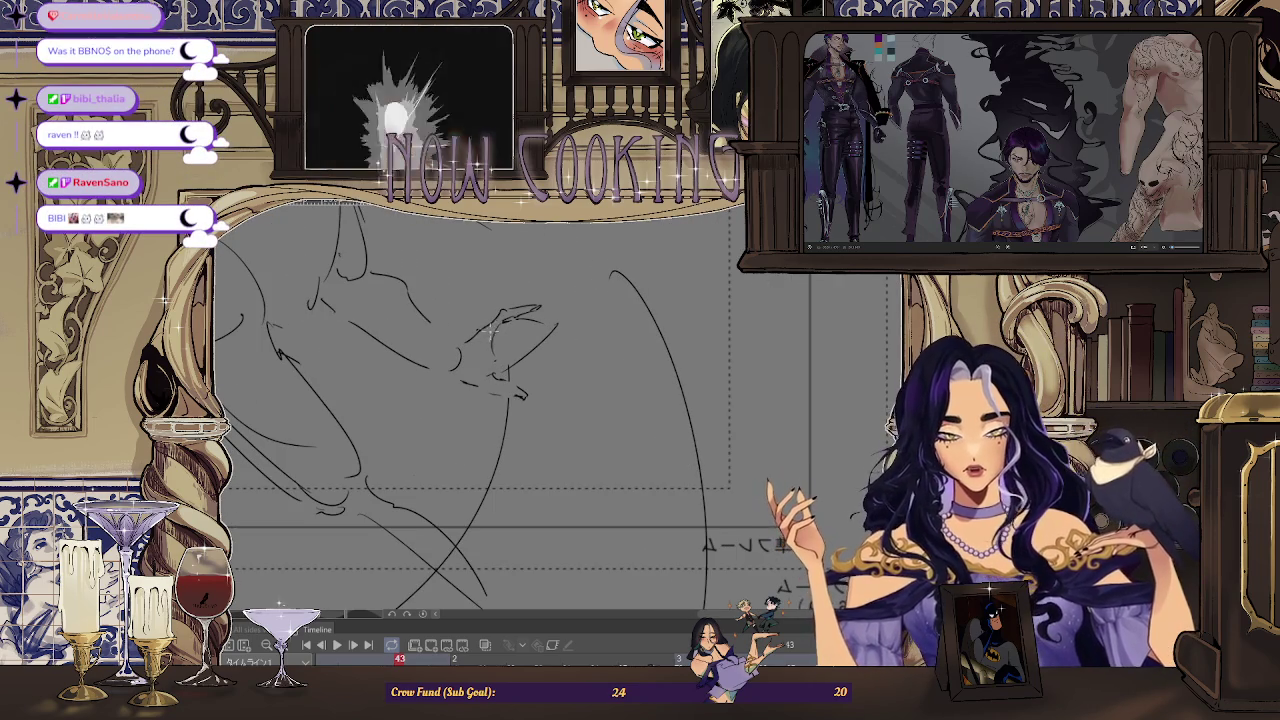
scroll(506, 318, up, 1)
scroll(551, 359, up, 1)
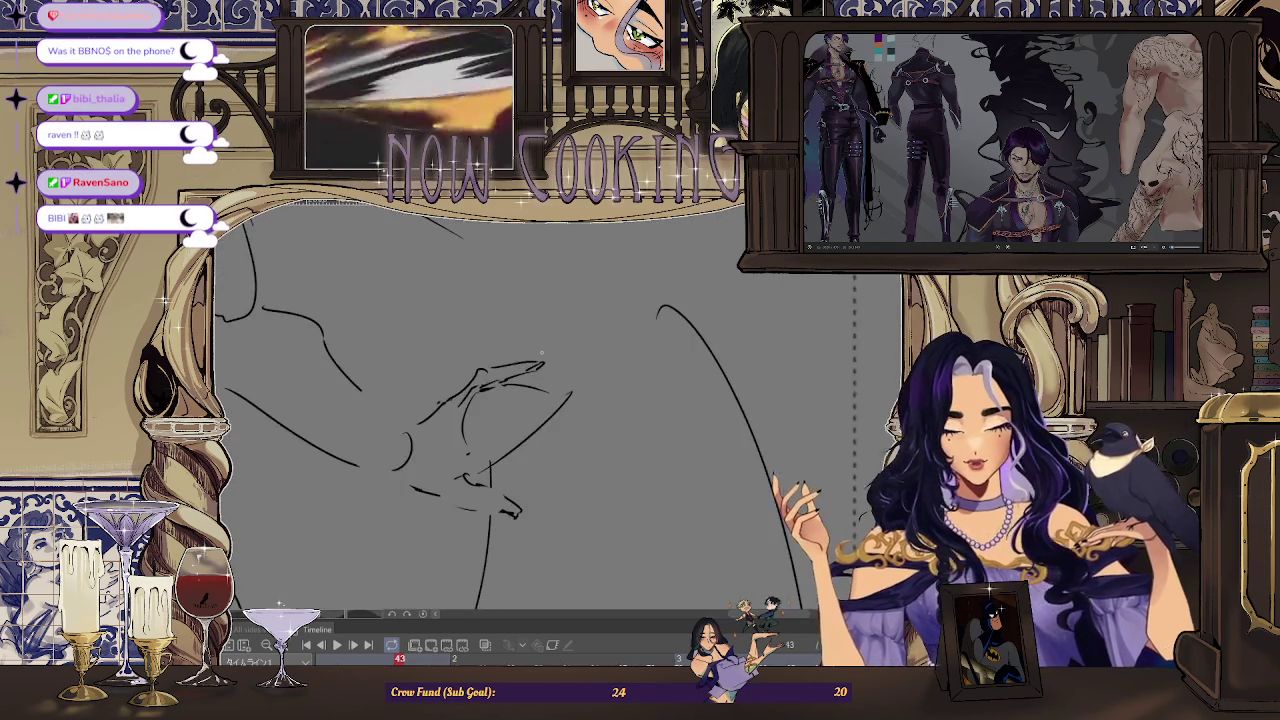
drag(551, 359, 490, 372)
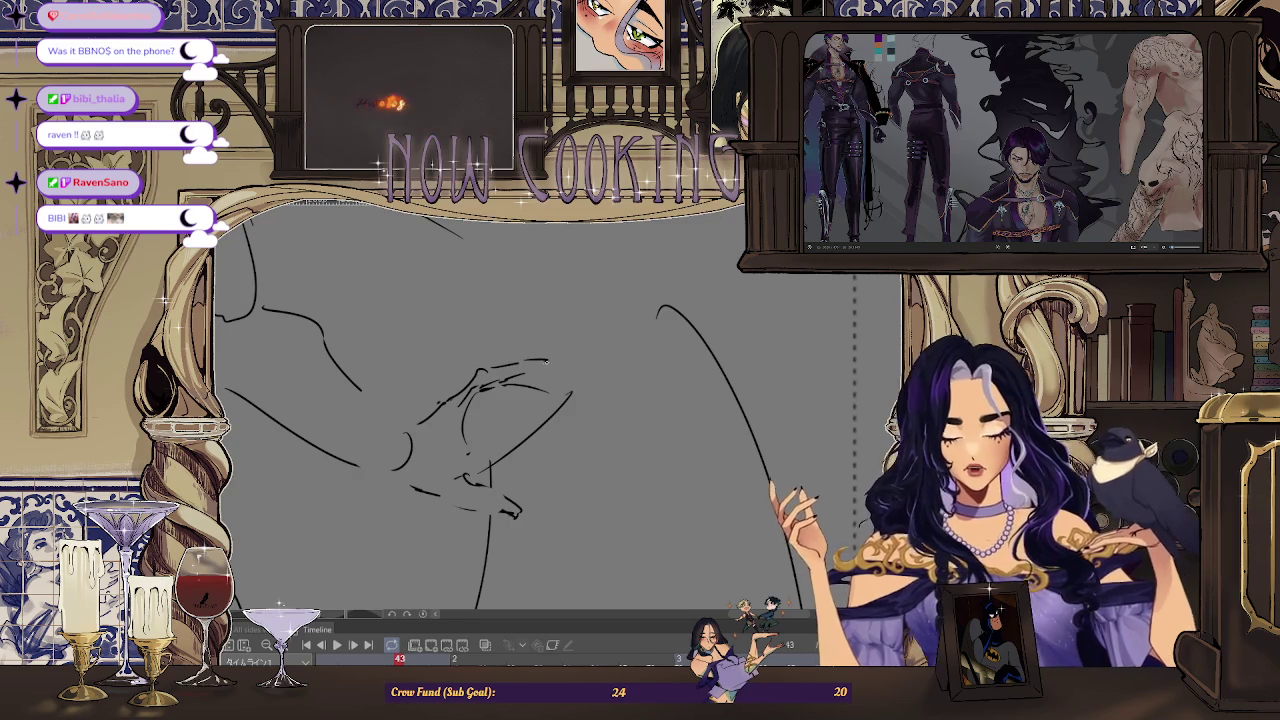
scroll(560, 390, down, 3)
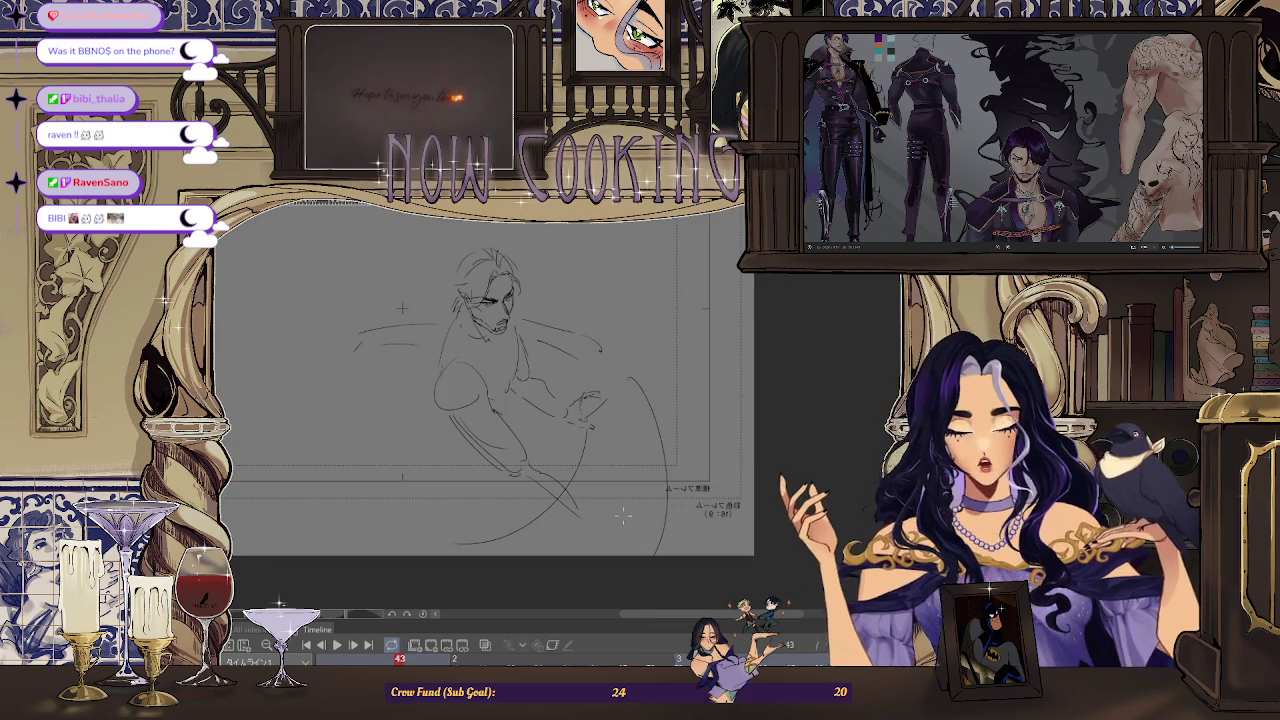
key(Left)
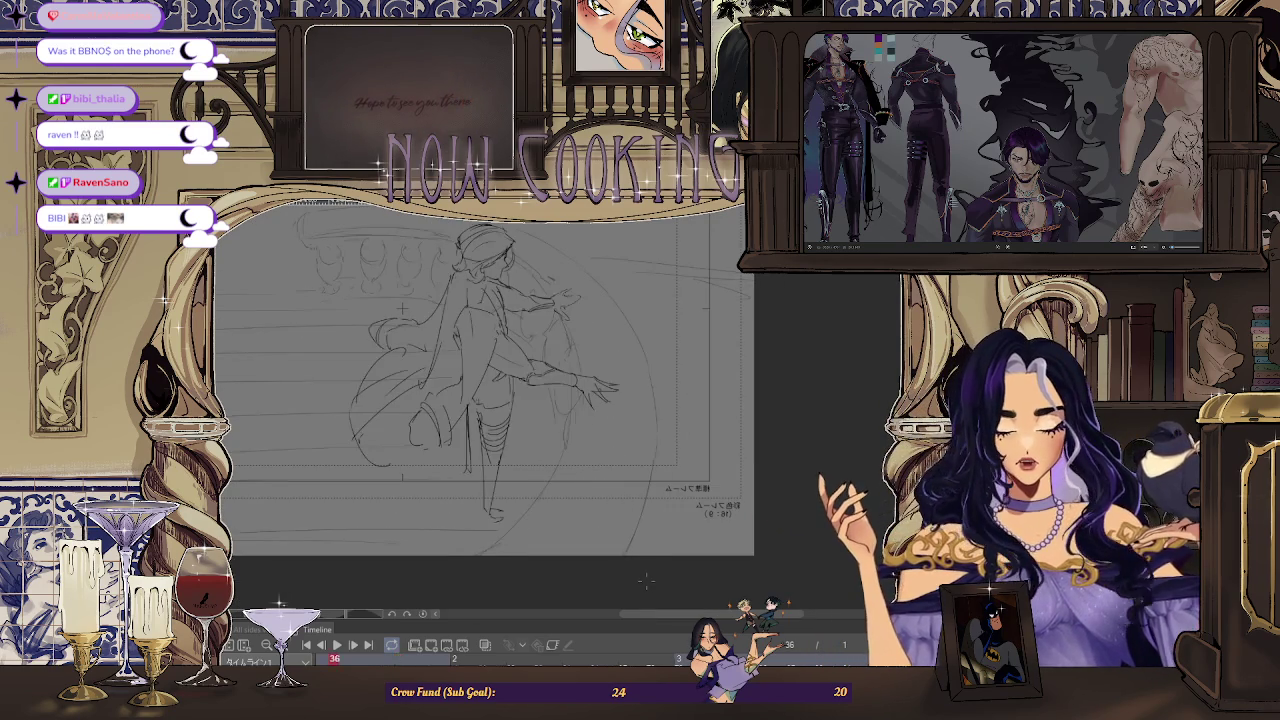
Step forward one frame and mirror the canvas view to check the reaching figure's sketch.
key(Right)
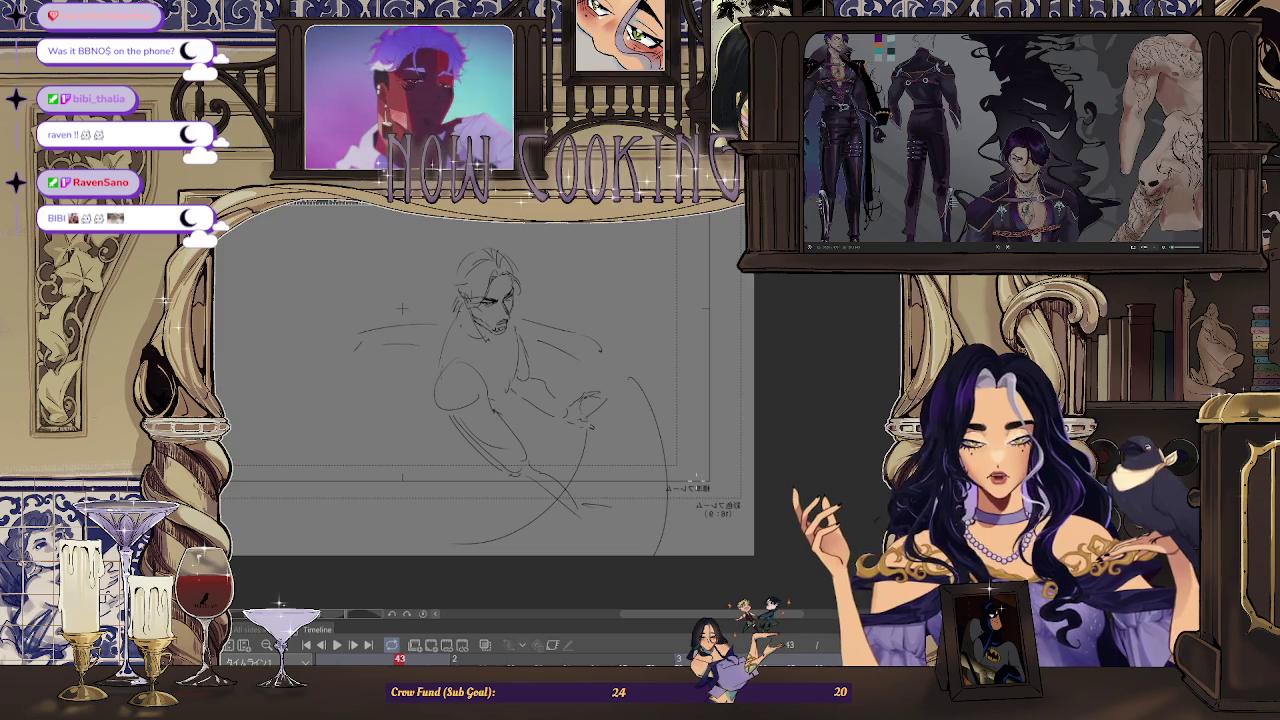
key(h)
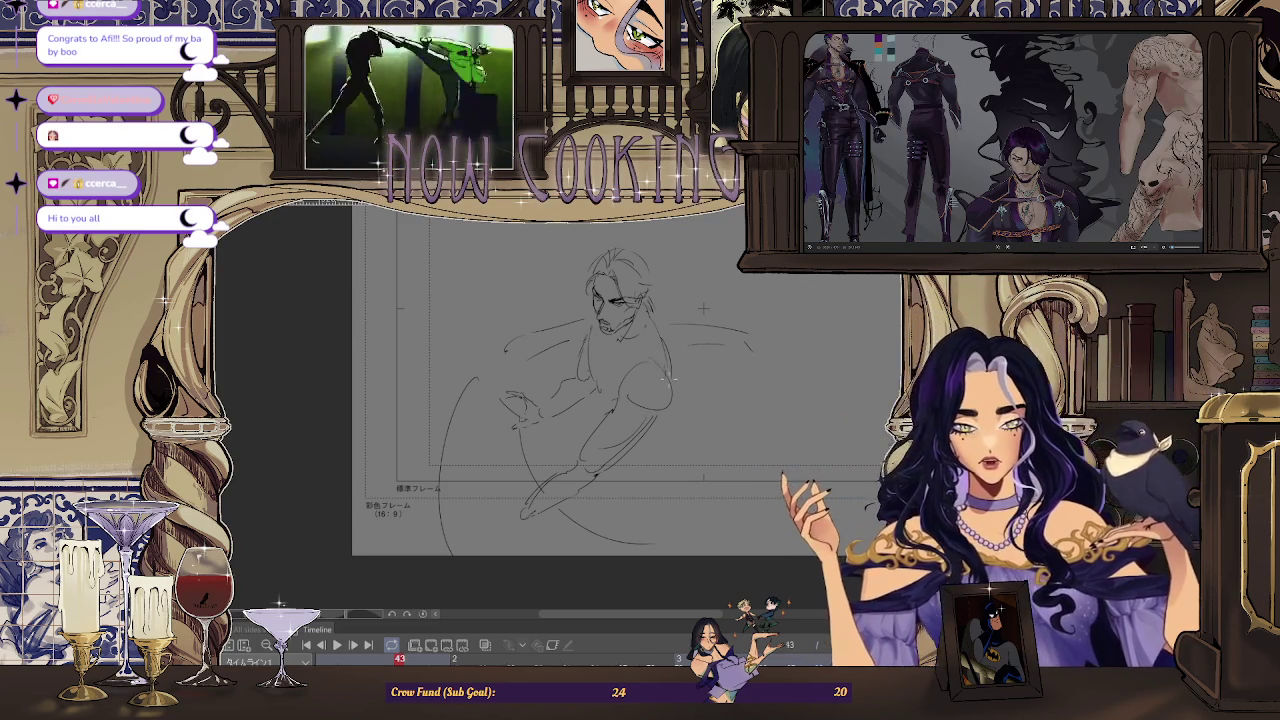
scroll(532, 568, down, 3)
key(Left)
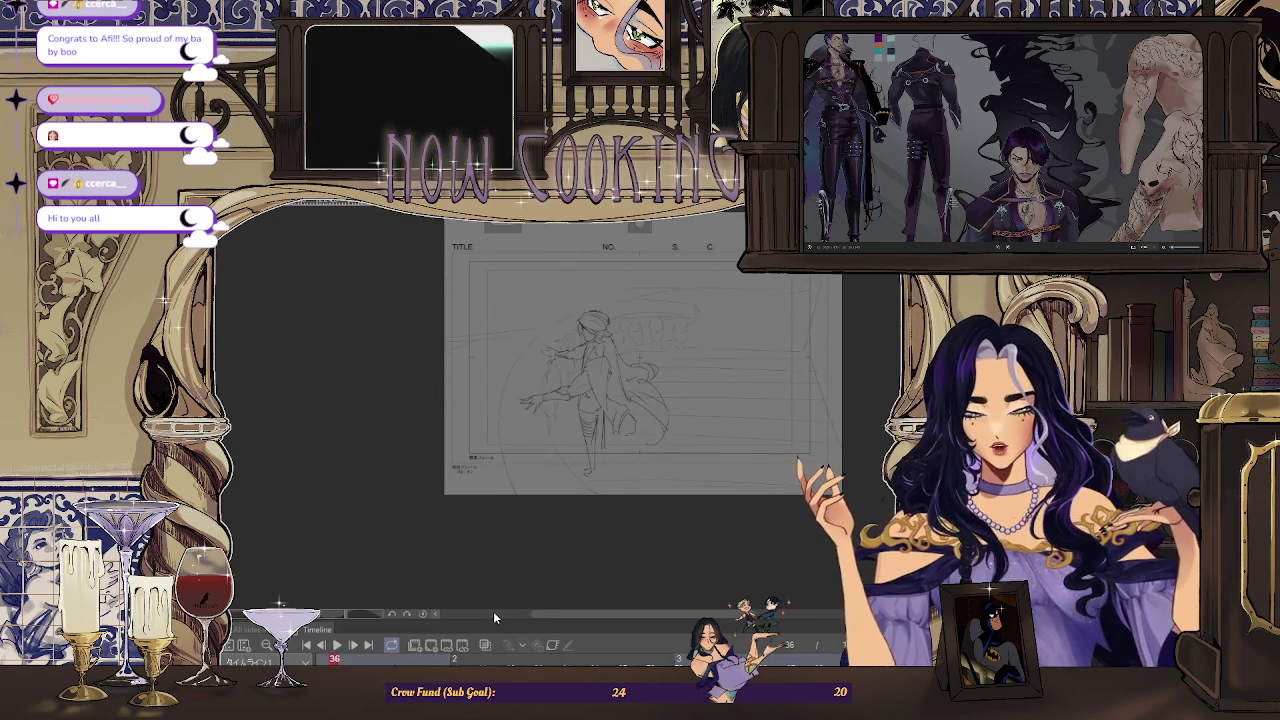
key(Left)
key(Right)
key(Right)
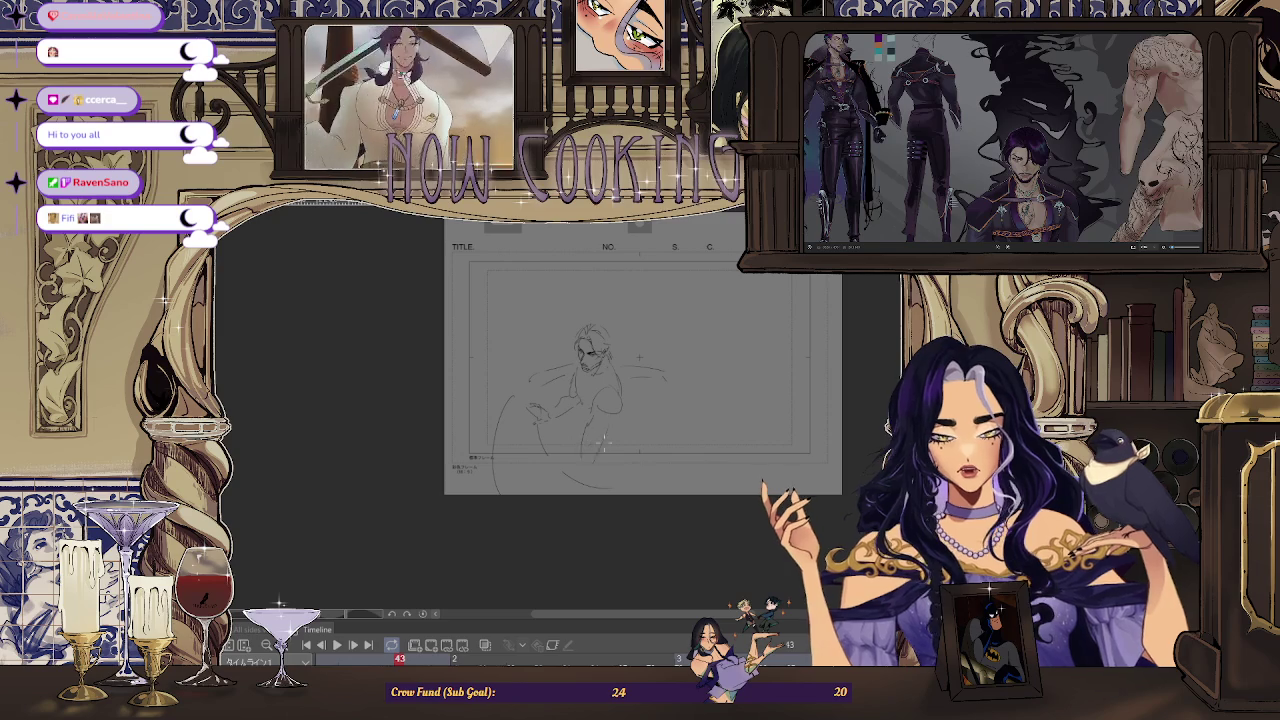
drag(577, 465, 562, 490)
key(ctrl+z)
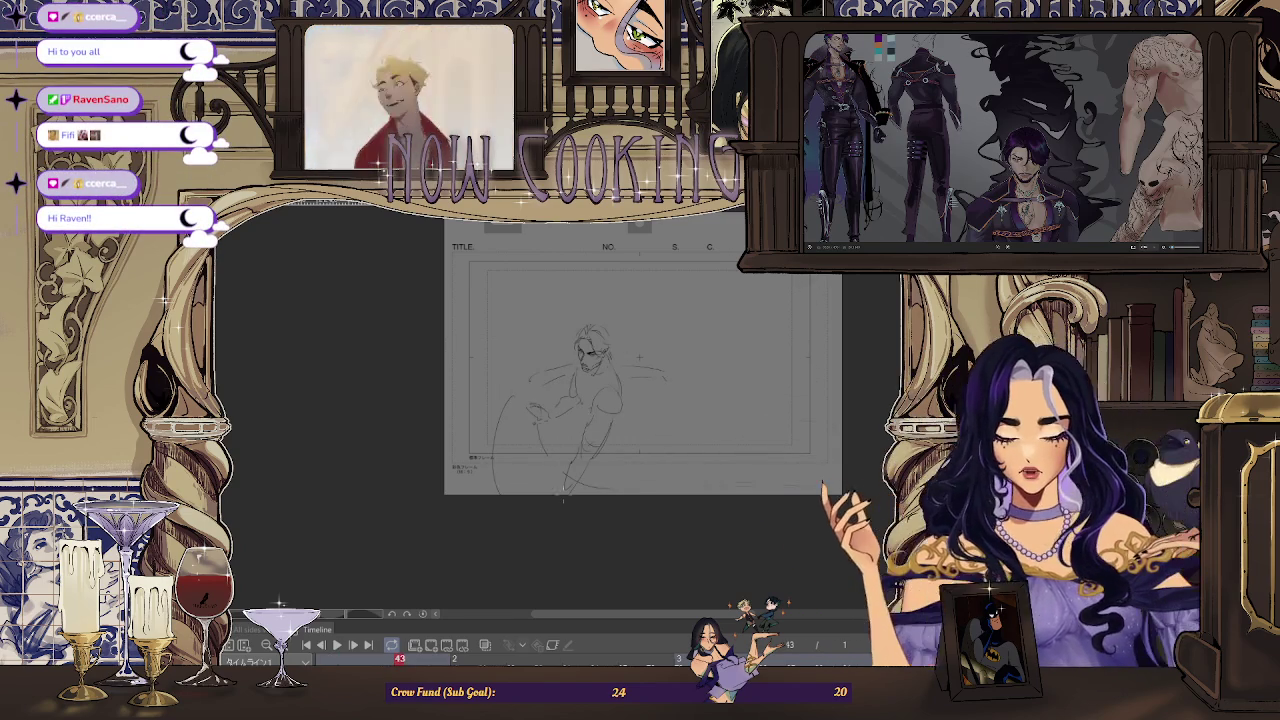
scroll(536, 447, up, 2)
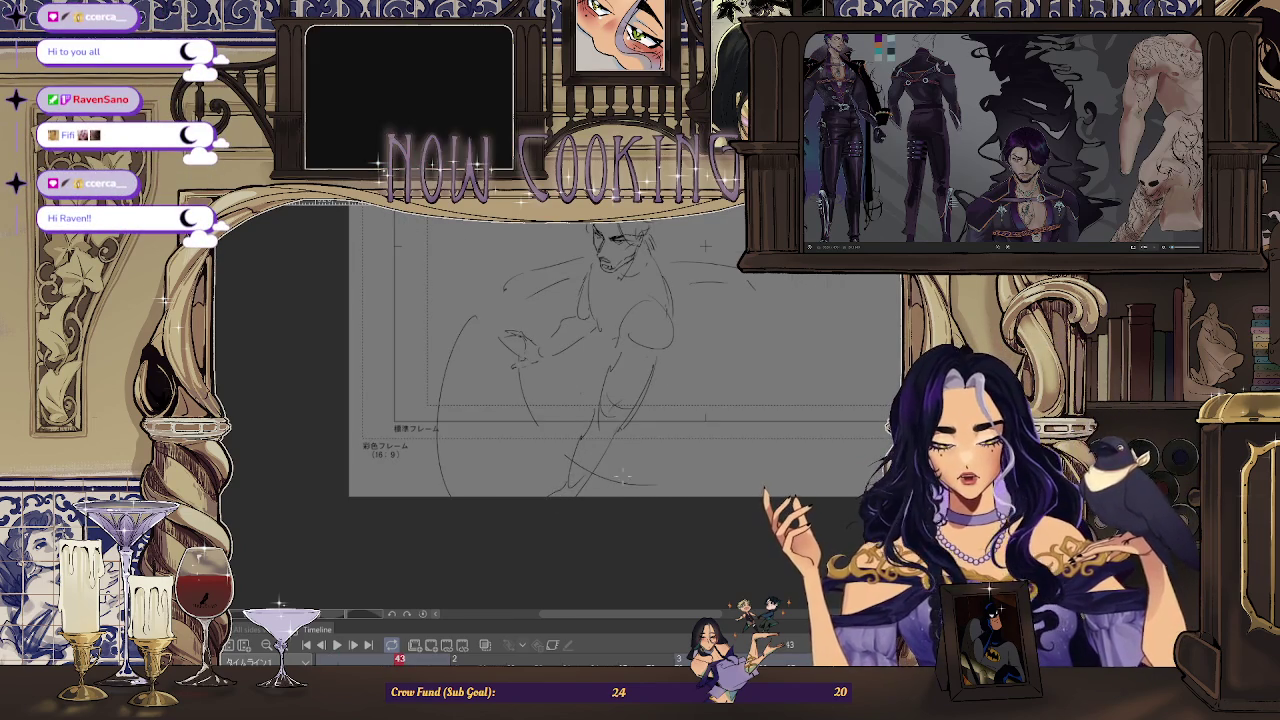
scroll(546, 502, down, 2)
drag(625, 298, 411, 298)
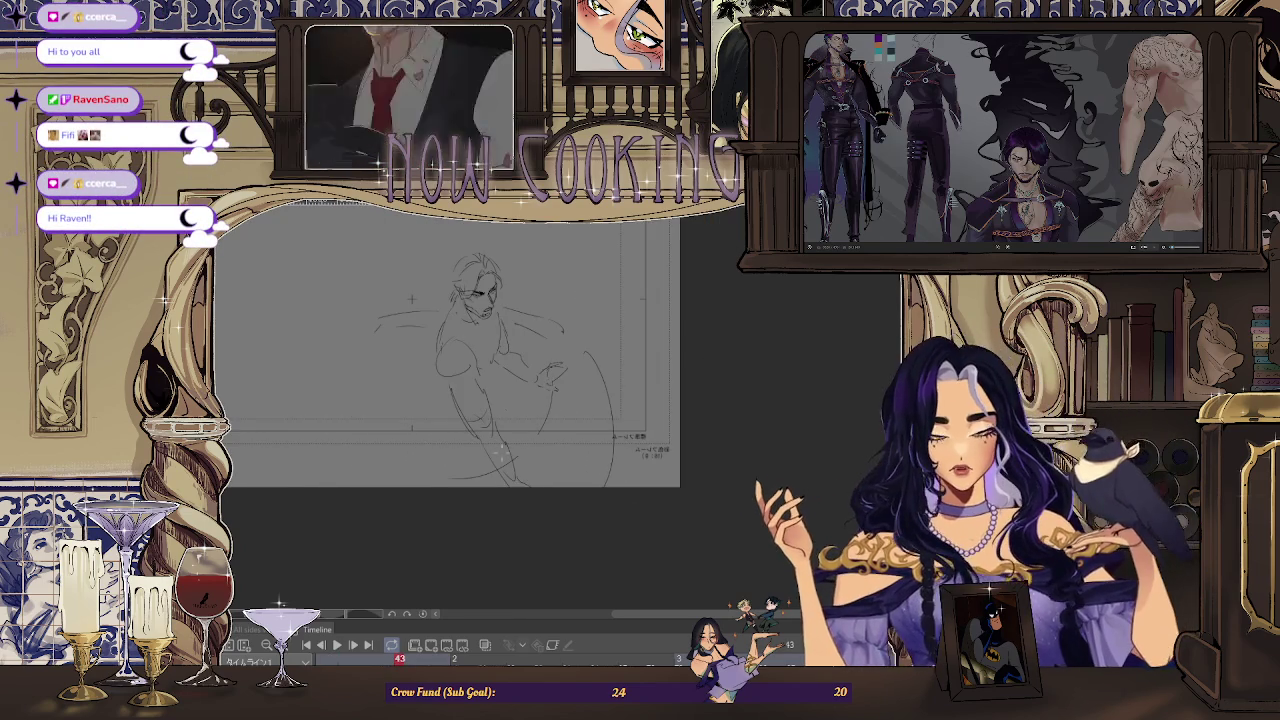
scroll(551, 352, down, 2)
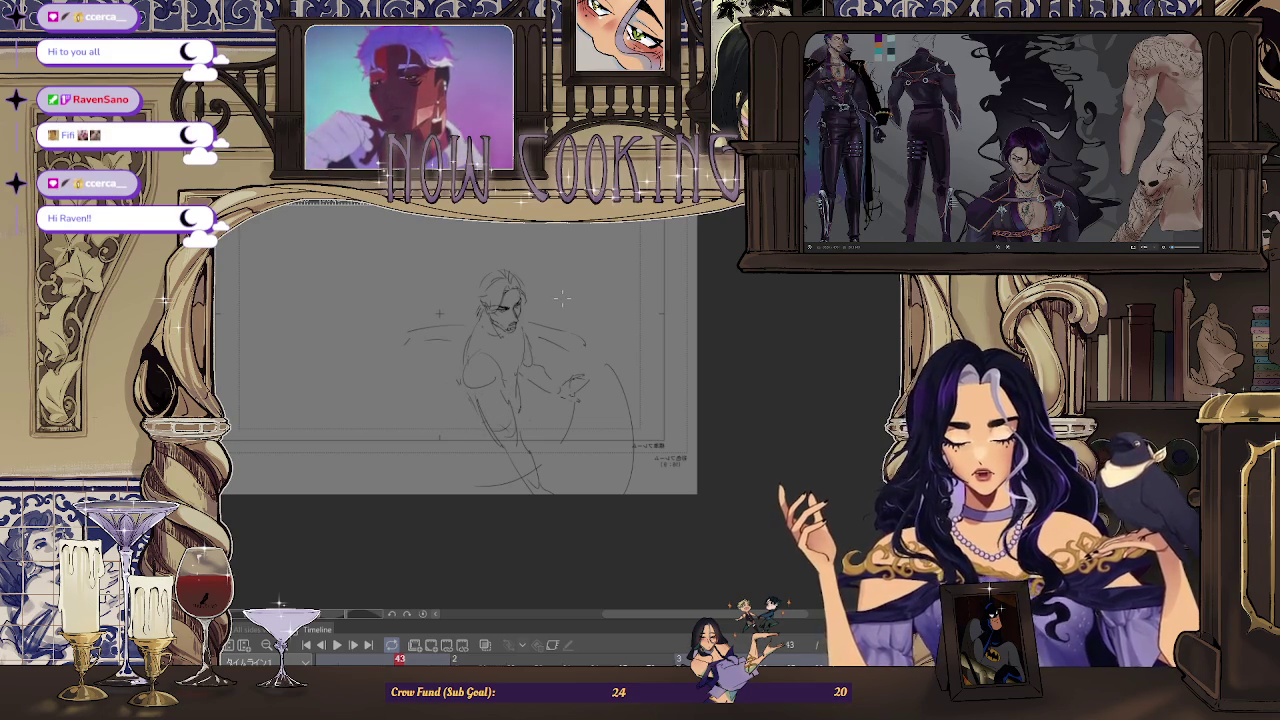
drag(563, 298, 665, 314)
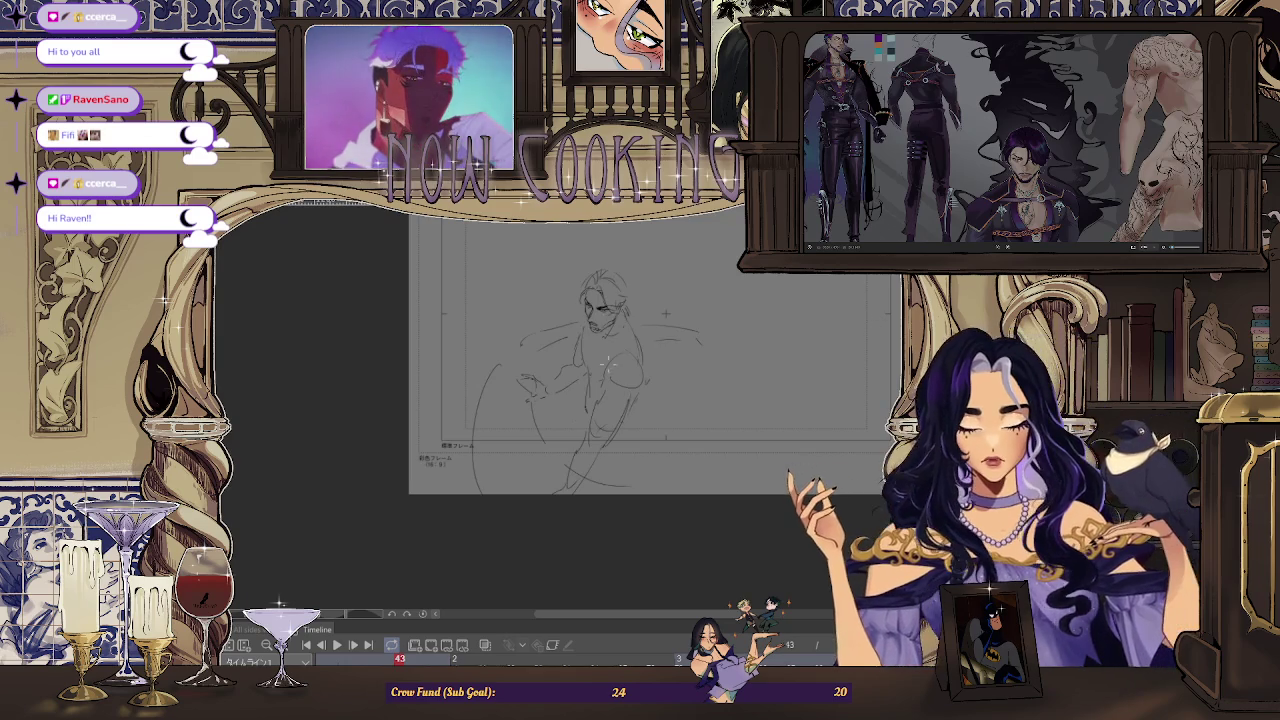
scroll(665, 314, down, 2)
key(Left)
key(space)
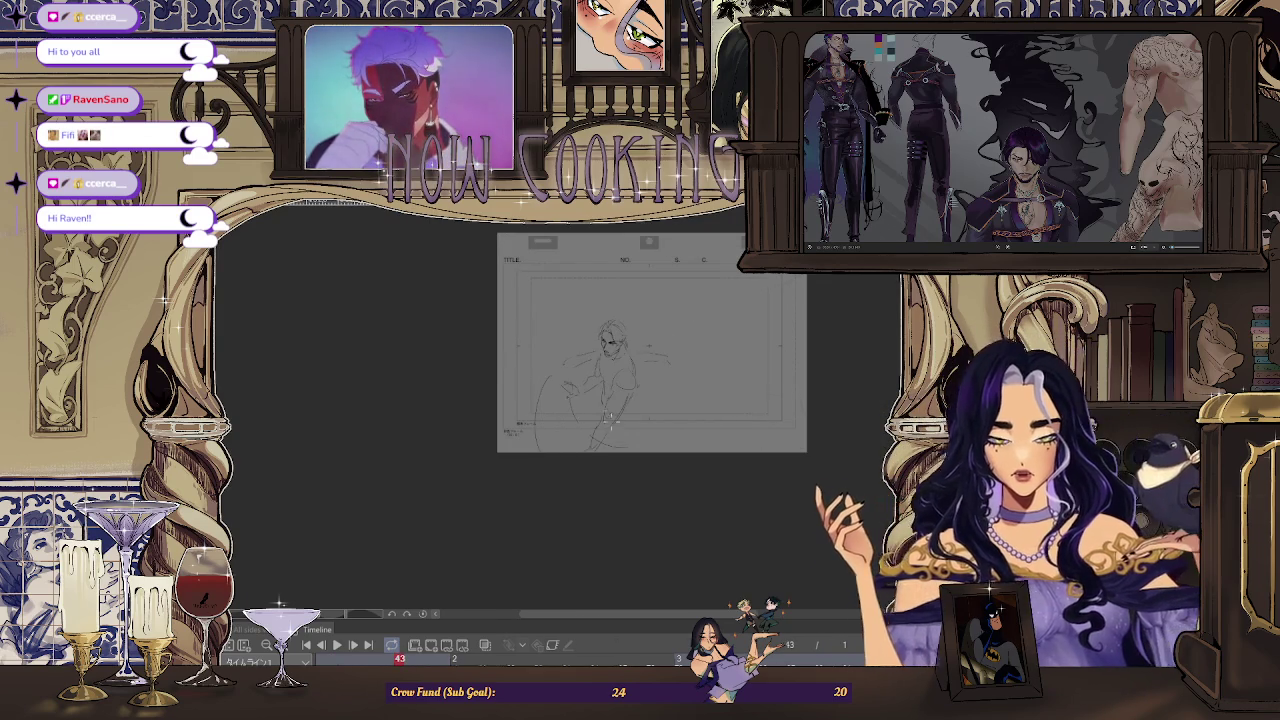
scroll(610, 420, up, 2)
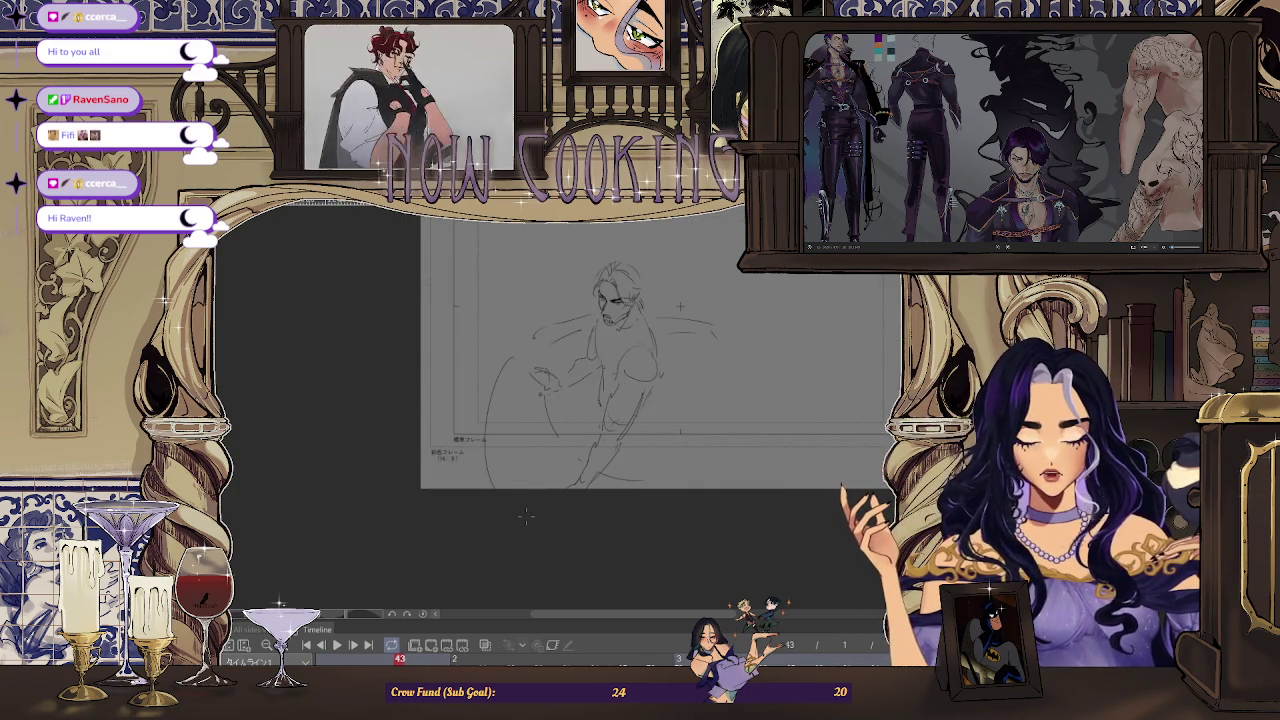
scroll(576, 477, up, 2)
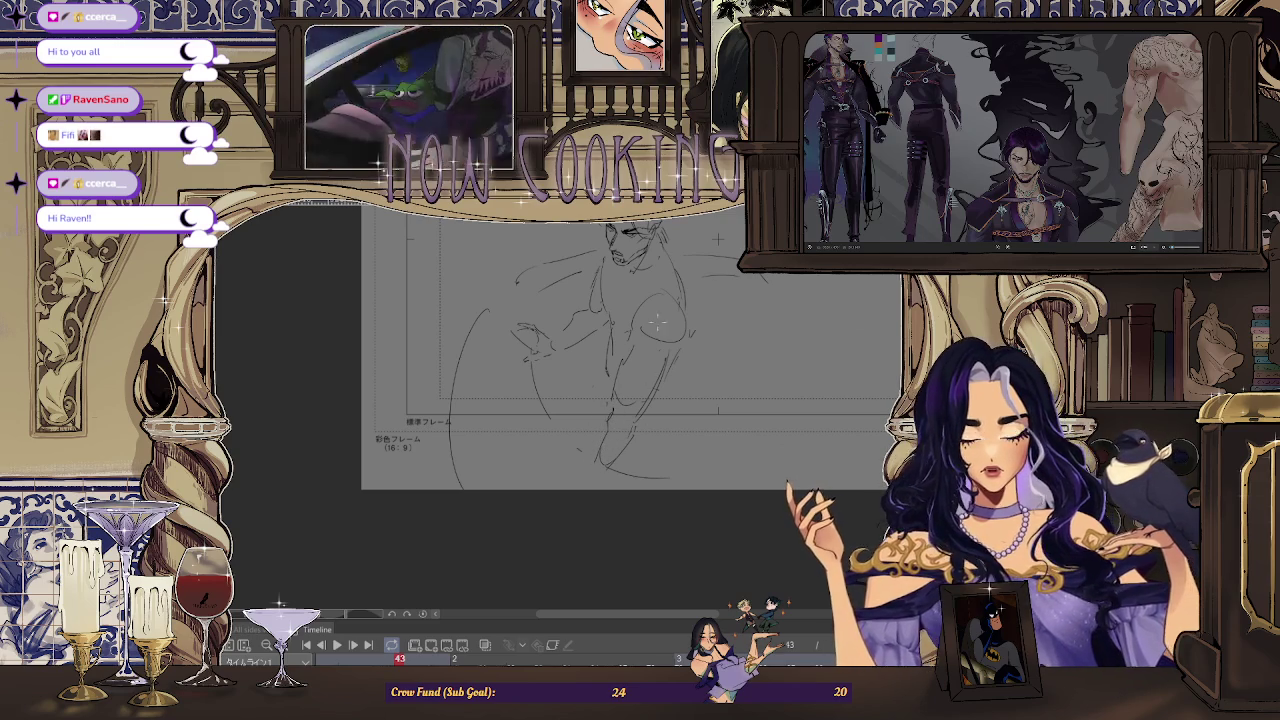
Zoom out on the frame 36 sketch and mirror the canvas view horizontally.
scroll(658, 322, up, 2)
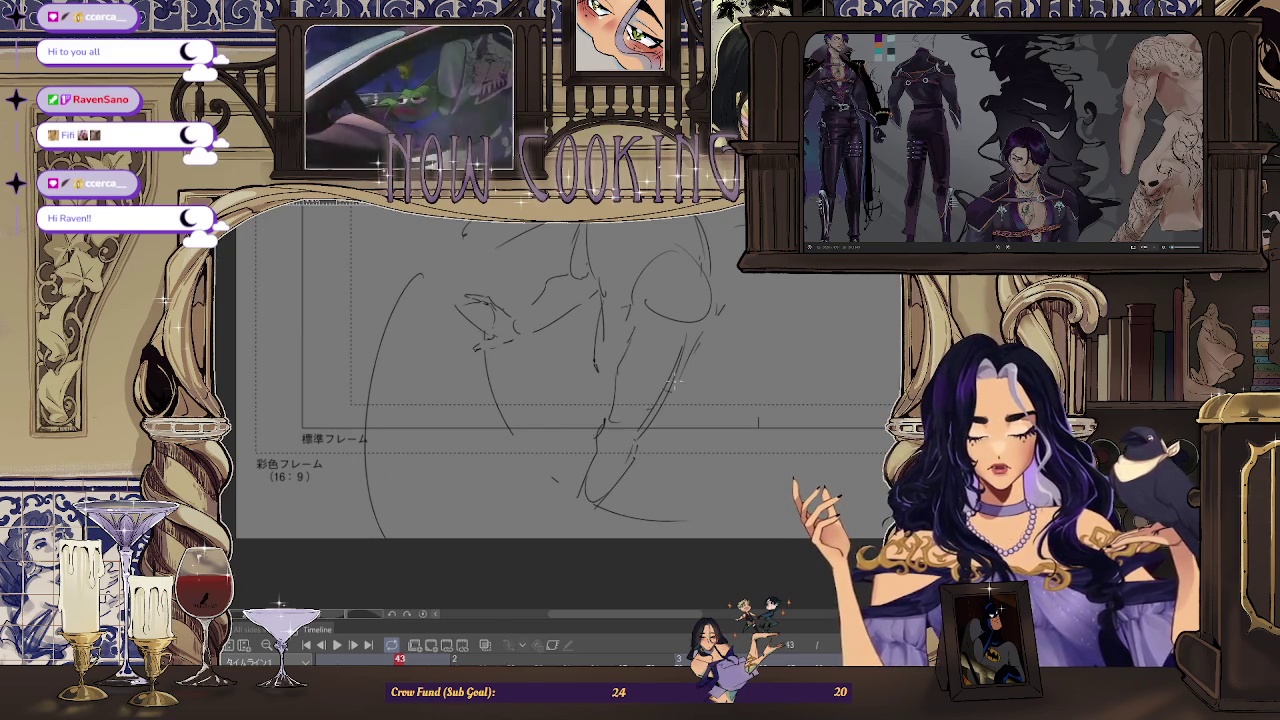
scroll(658, 417, down, 1)
scroll(650, 420, down, 1)
scroll(640, 422, down, 1)
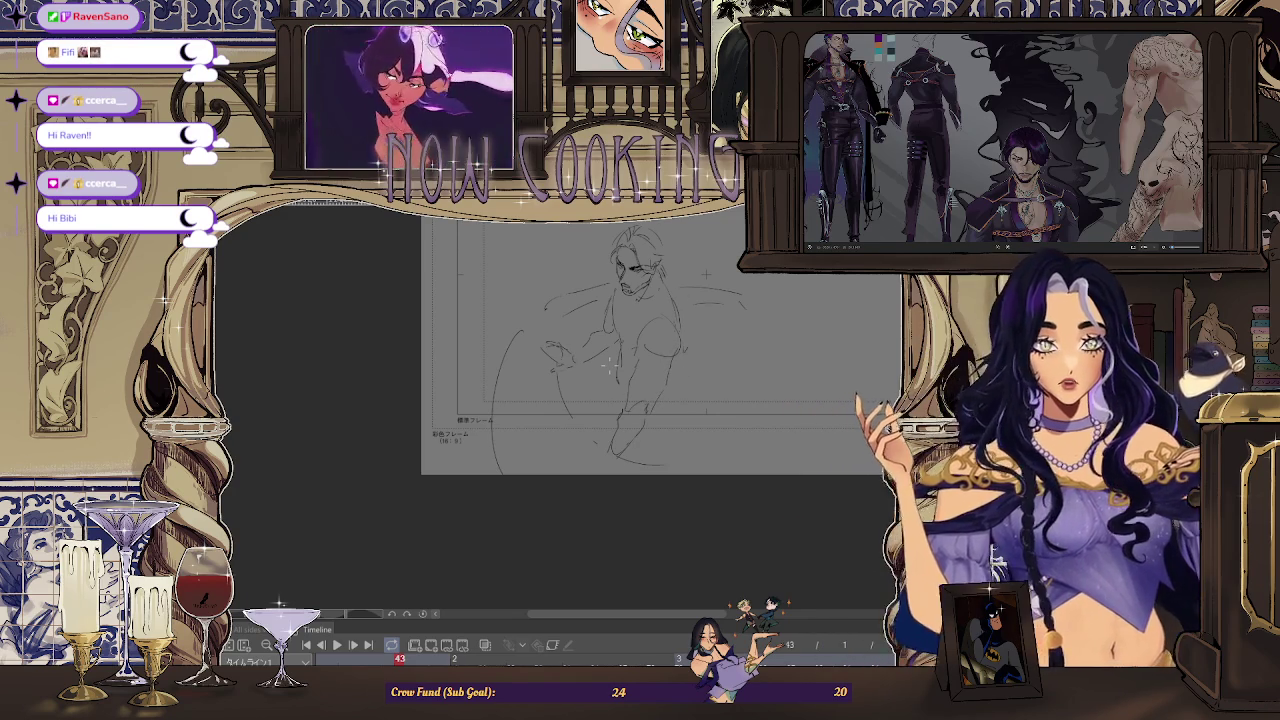
key(h)
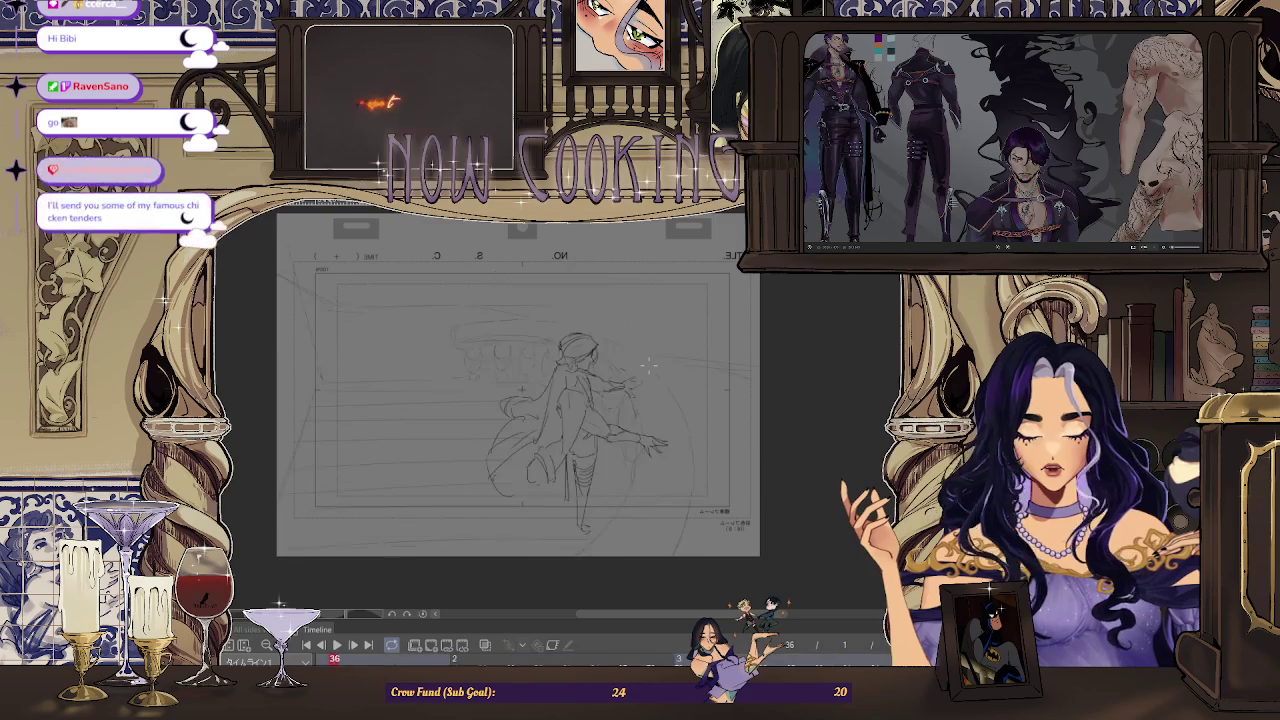
Stop playback and select the empty frame 61 cell in the Timeline.
click(316, 648)
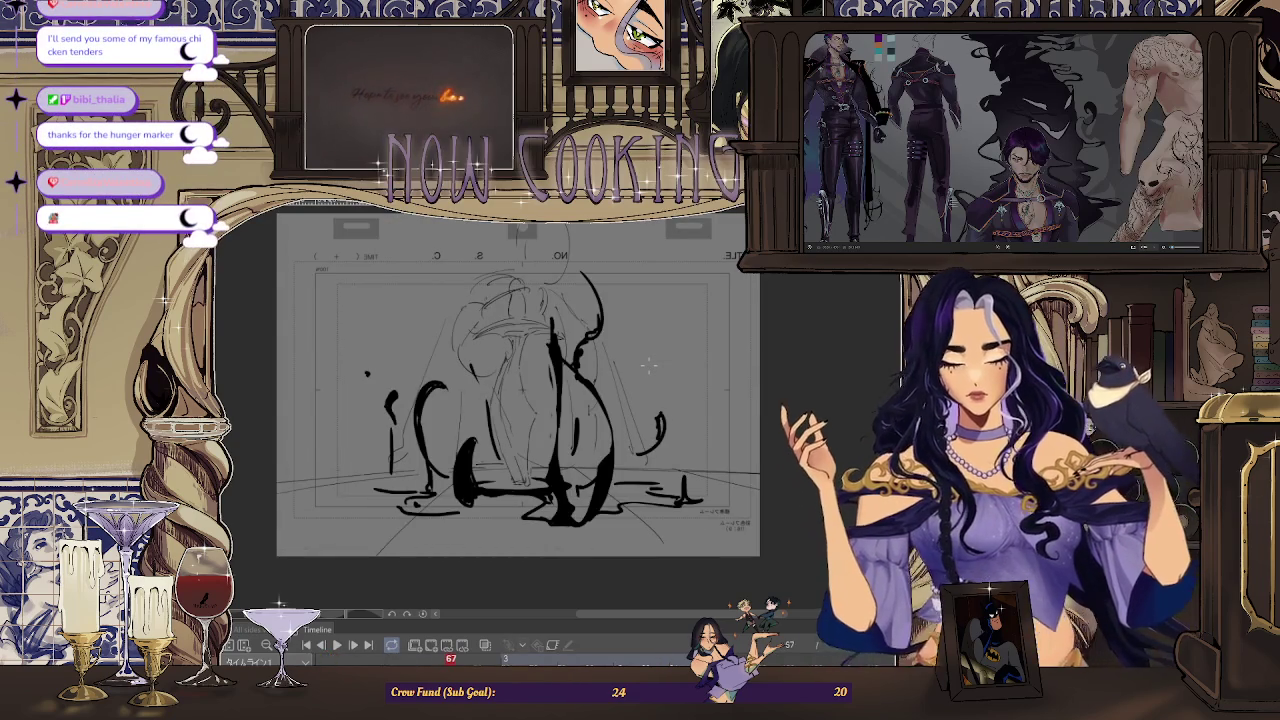
click(322, 646)
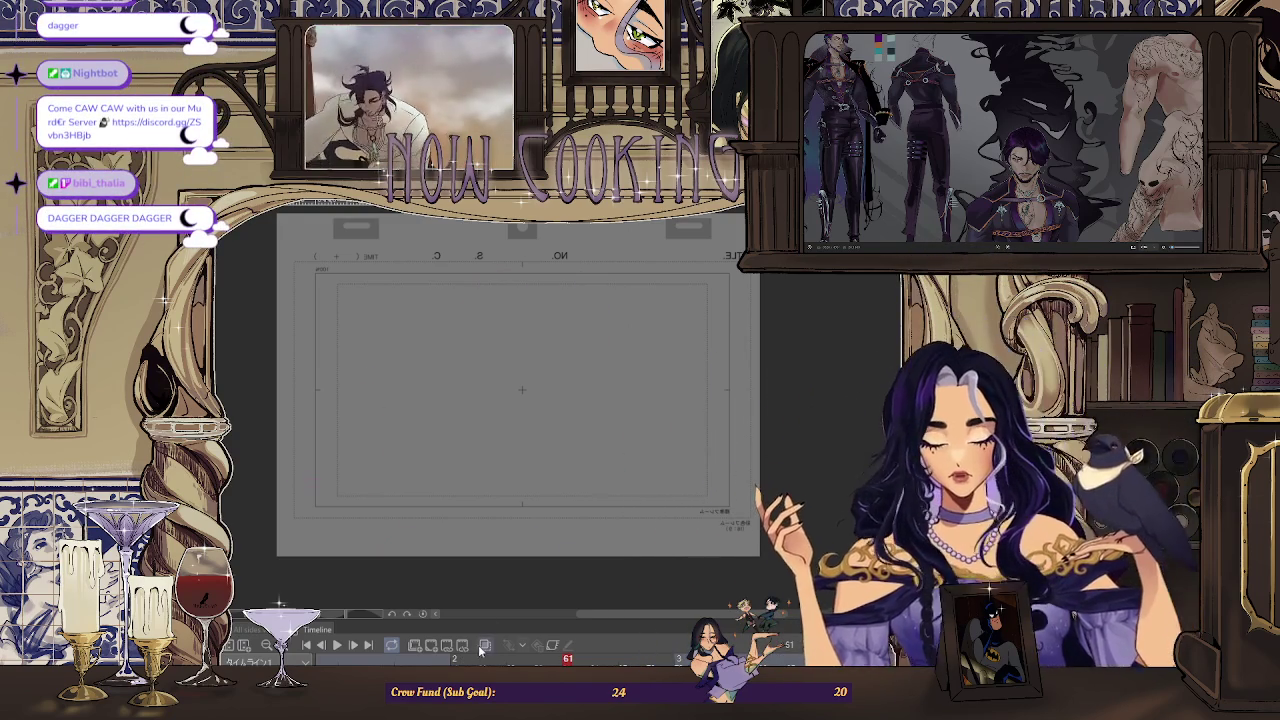
Turn on onion skin, compare the pink rough across frames 61 and 67, then step back to an earlier frame.
click(485, 645)
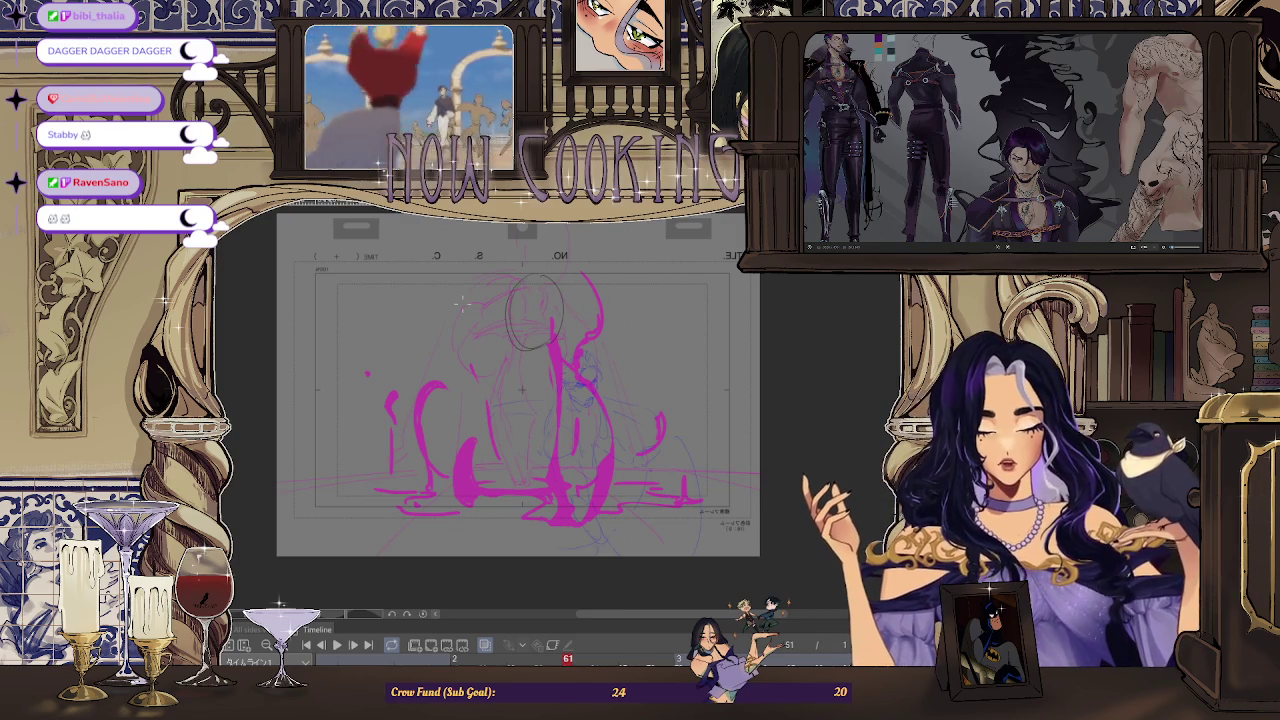
key(Left)
key(Right)
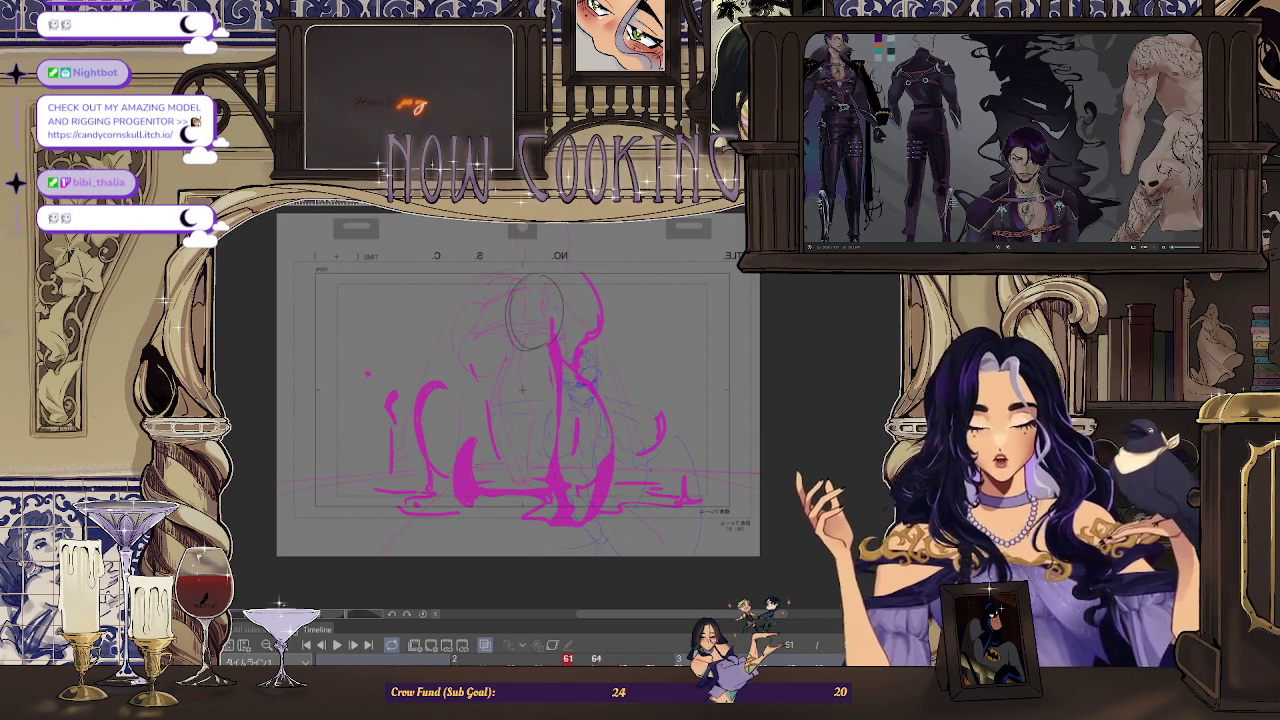
key(space)
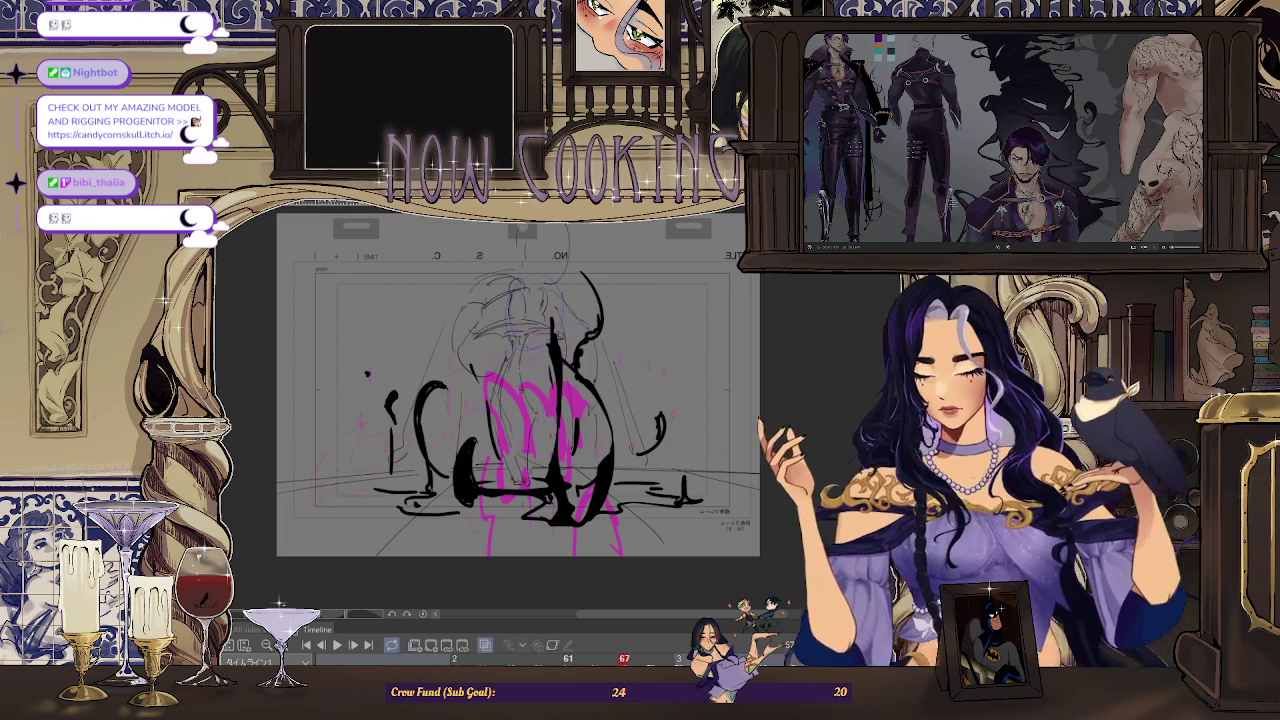
key(space)
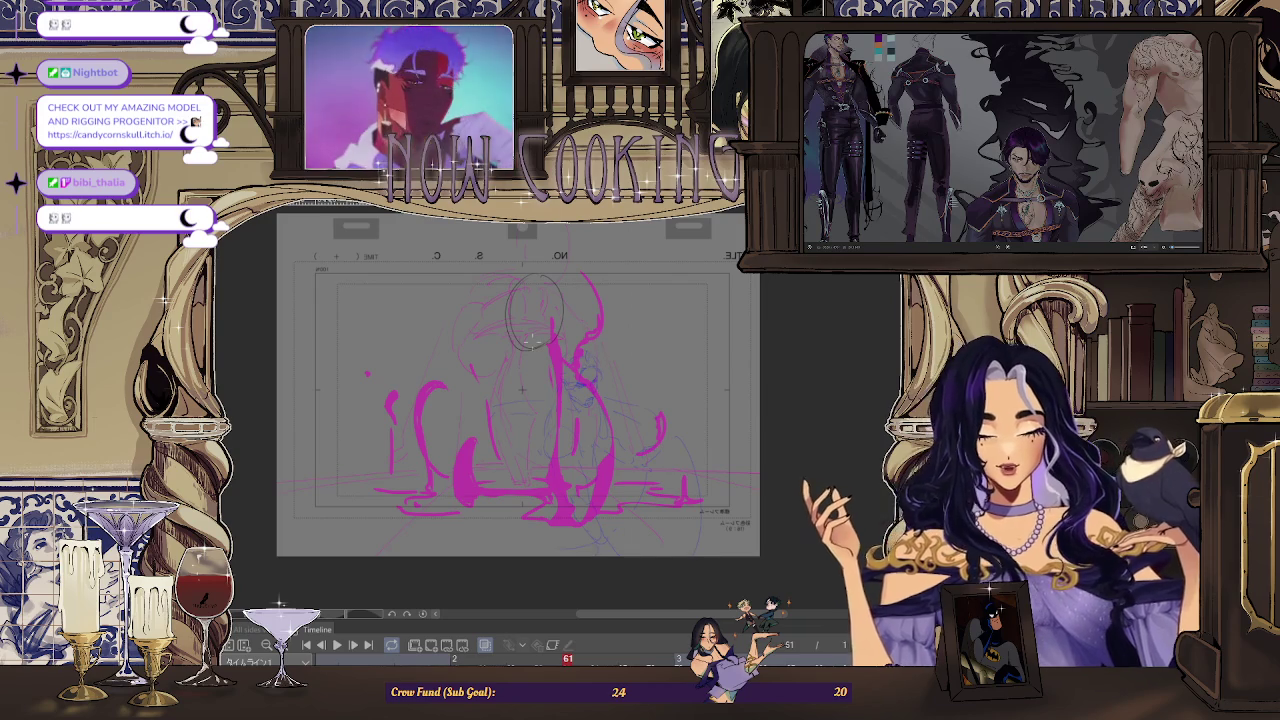
key(space)
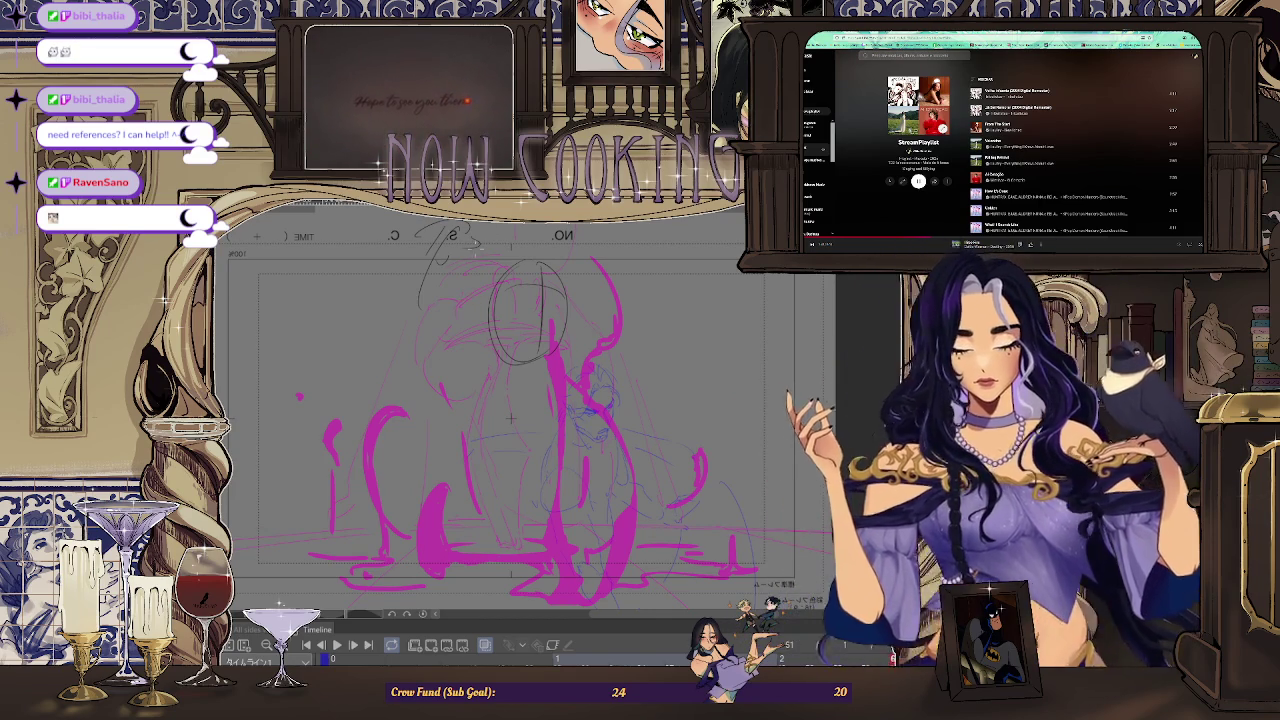
key(ctrl+minus)
Sketch a pencil line left of the head circle, undoing a stray oval stroke.
key(ctrl+plus)
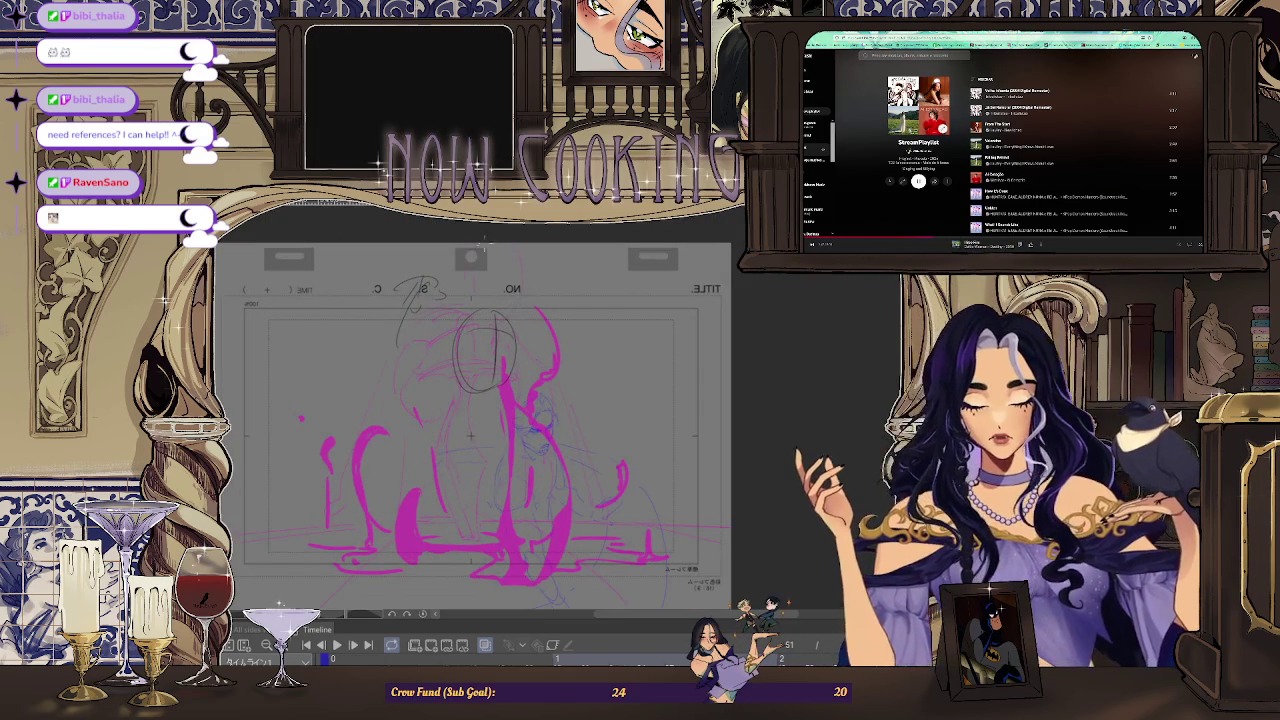
key(ctrl+plus)
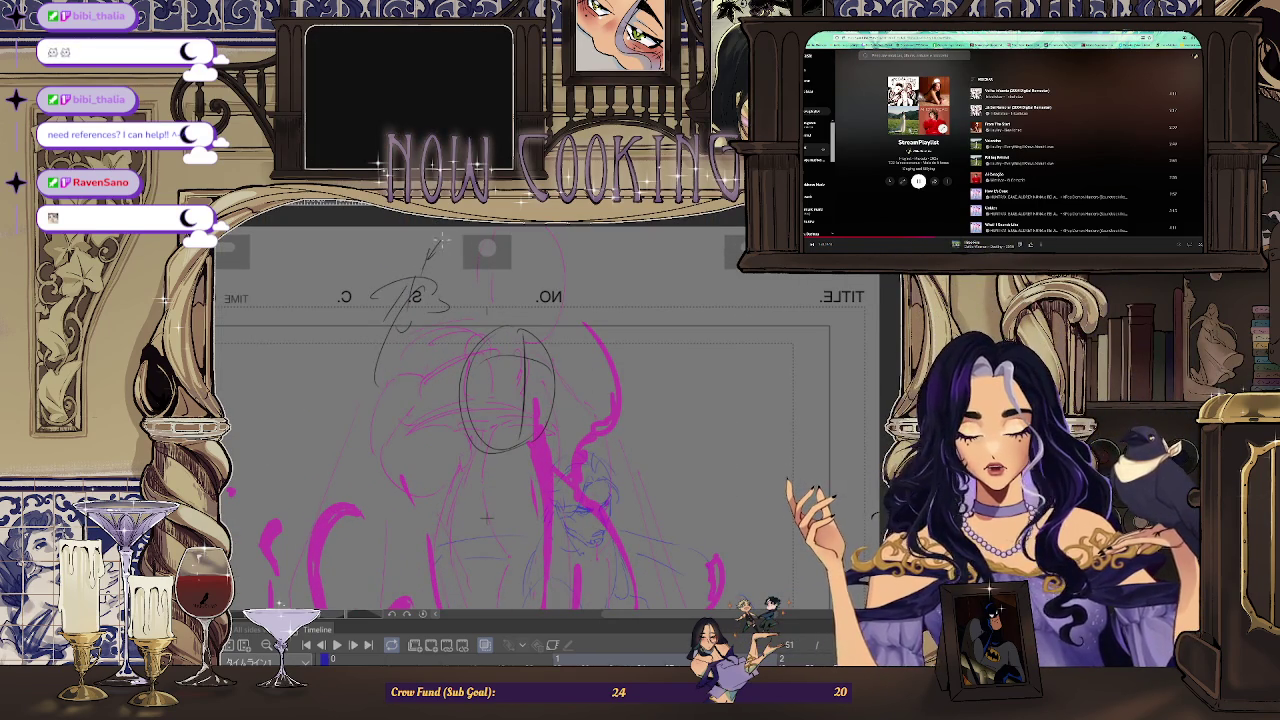
key(ctrl+minus)
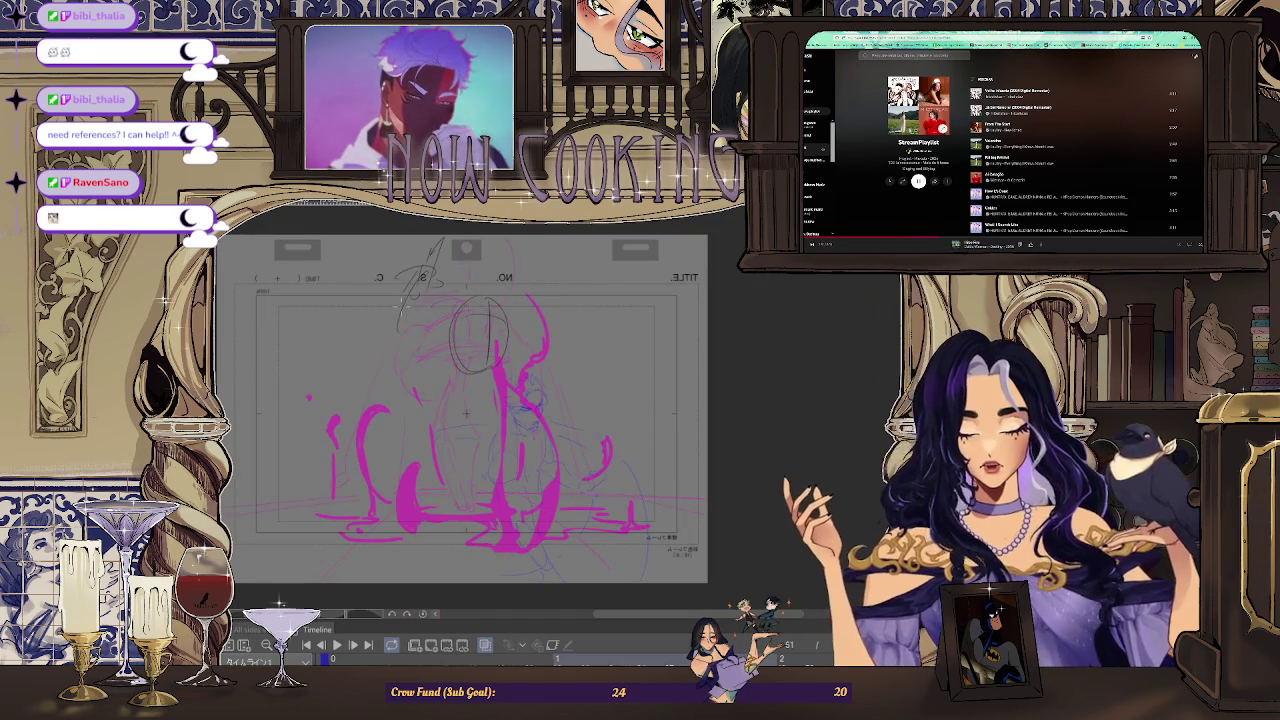
drag(402, 306, 394, 362)
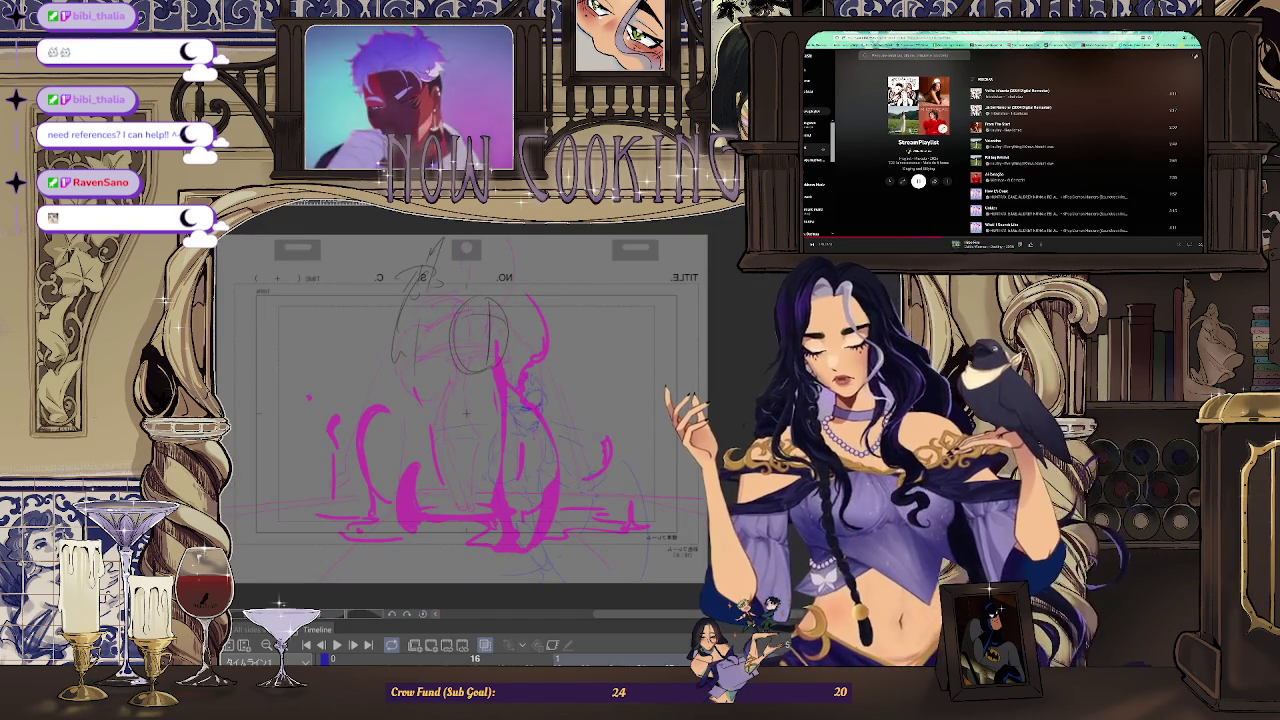
mouse_move(380, 322)
mouse_down()
mouse_move(405, 328)
mouse_move(395, 405)
mouse_up()
key(ctrl+z)
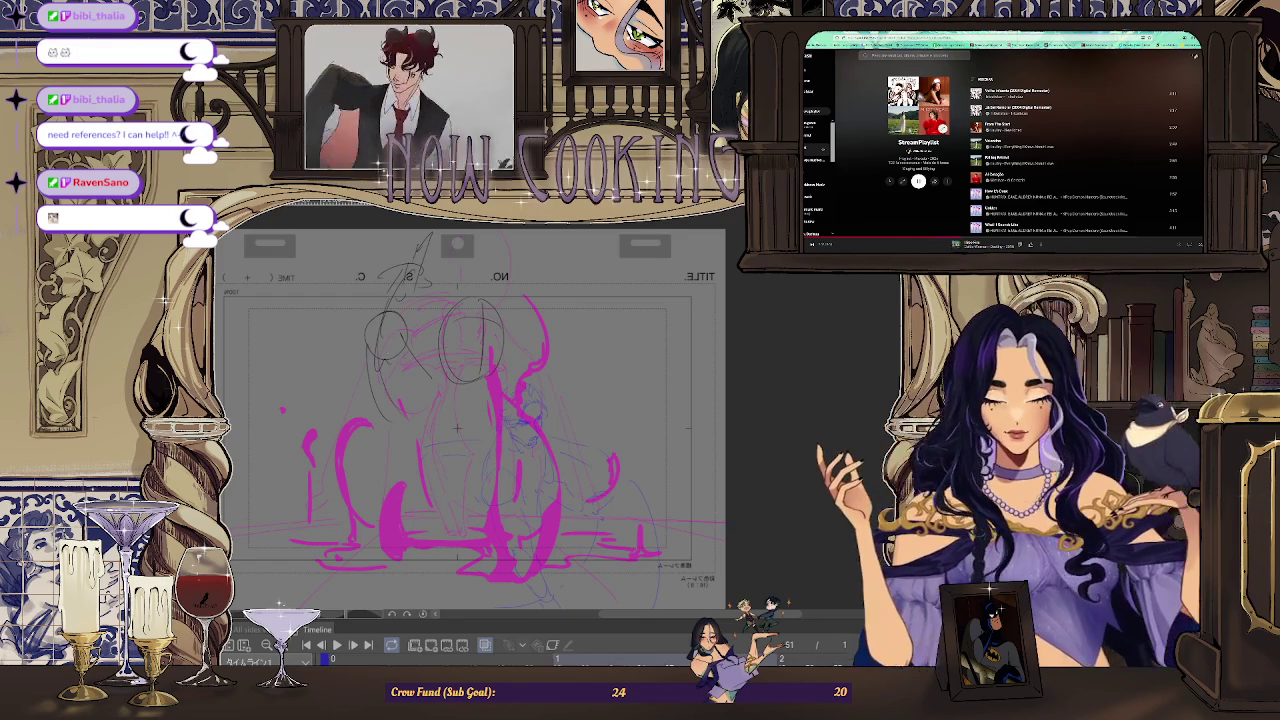
Mirror the view and zoom to check the new strokes.
key(h)
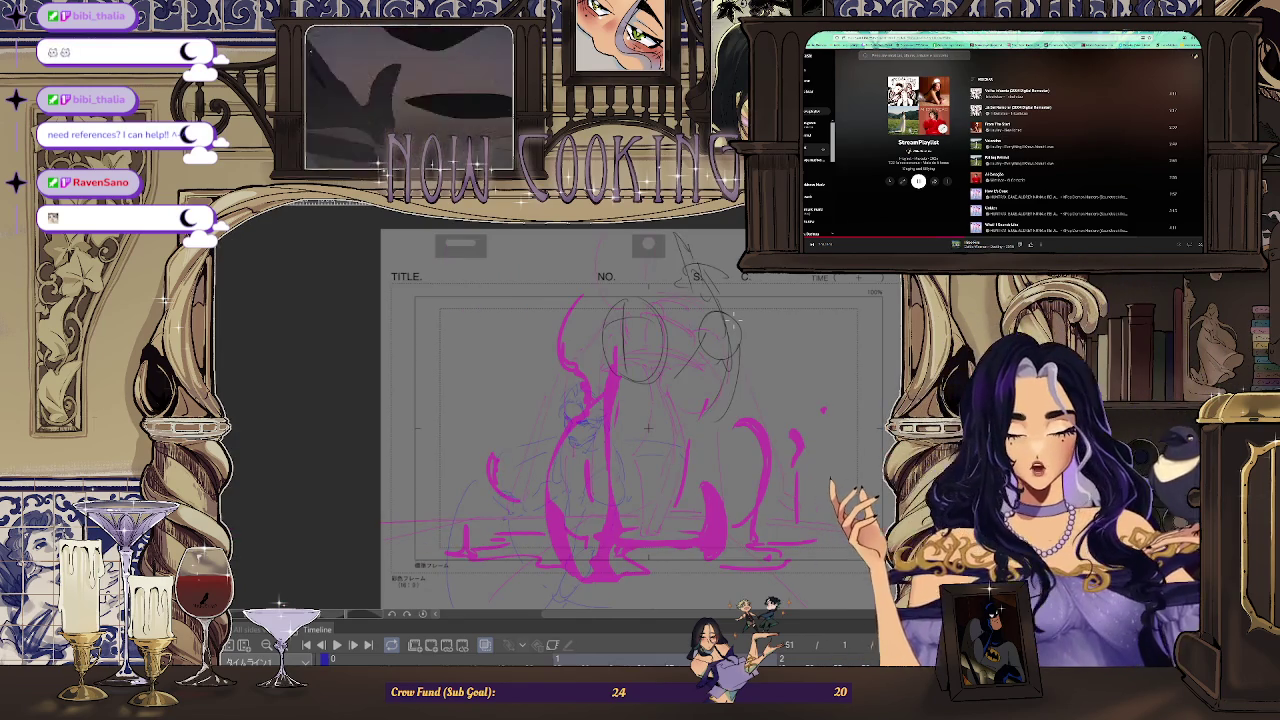
scroll(657, 333, up, 2)
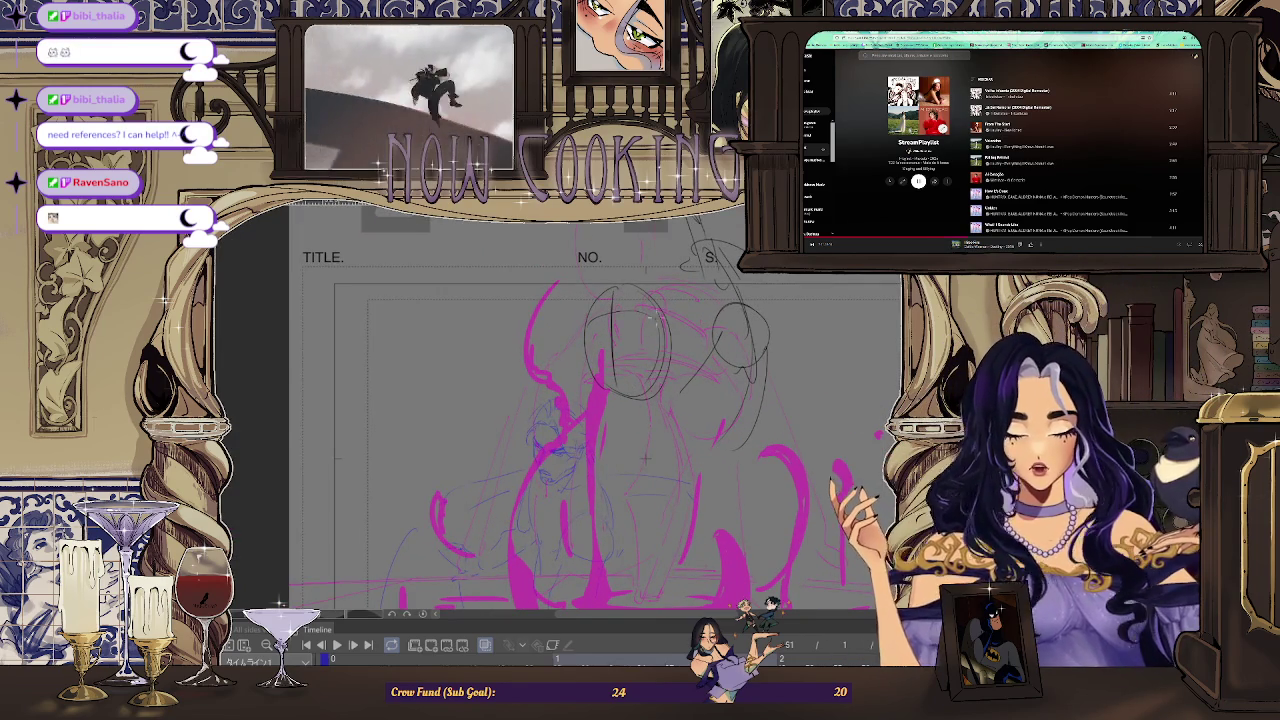
scroll(645, 457, down, 3)
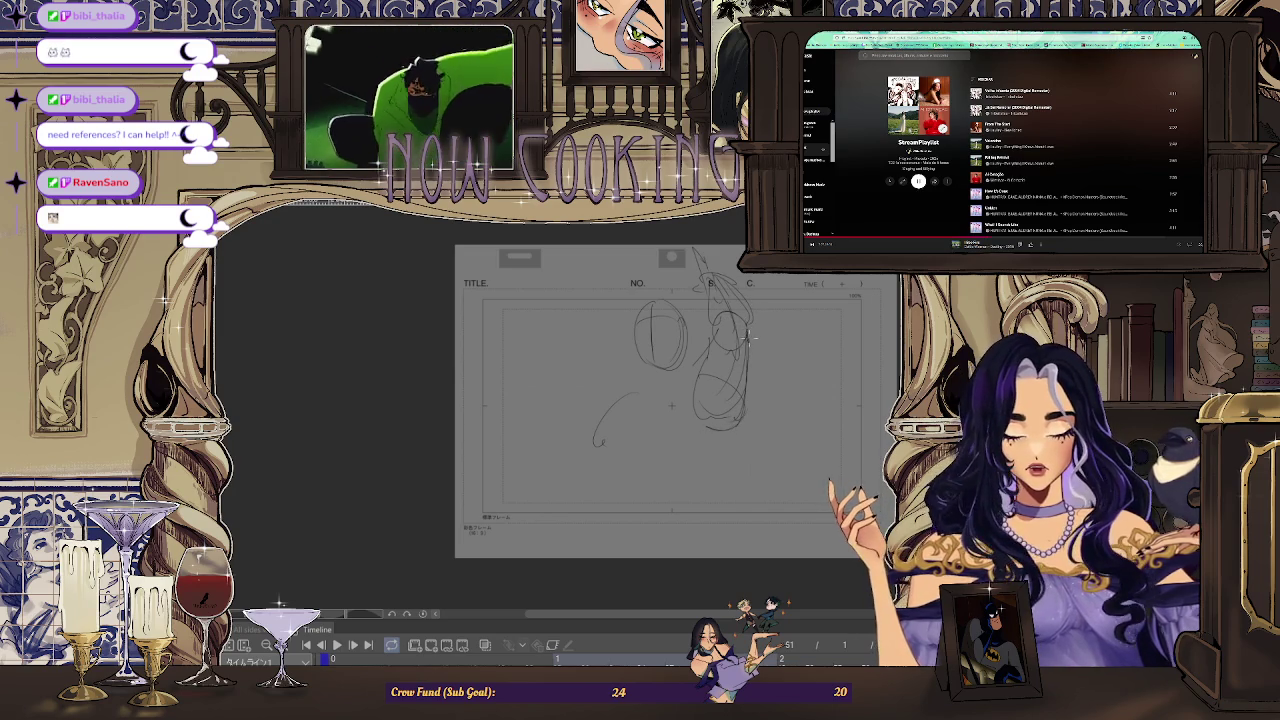
Unmirror the canvas and step back to an earlier frame of the sequence.
key(h)
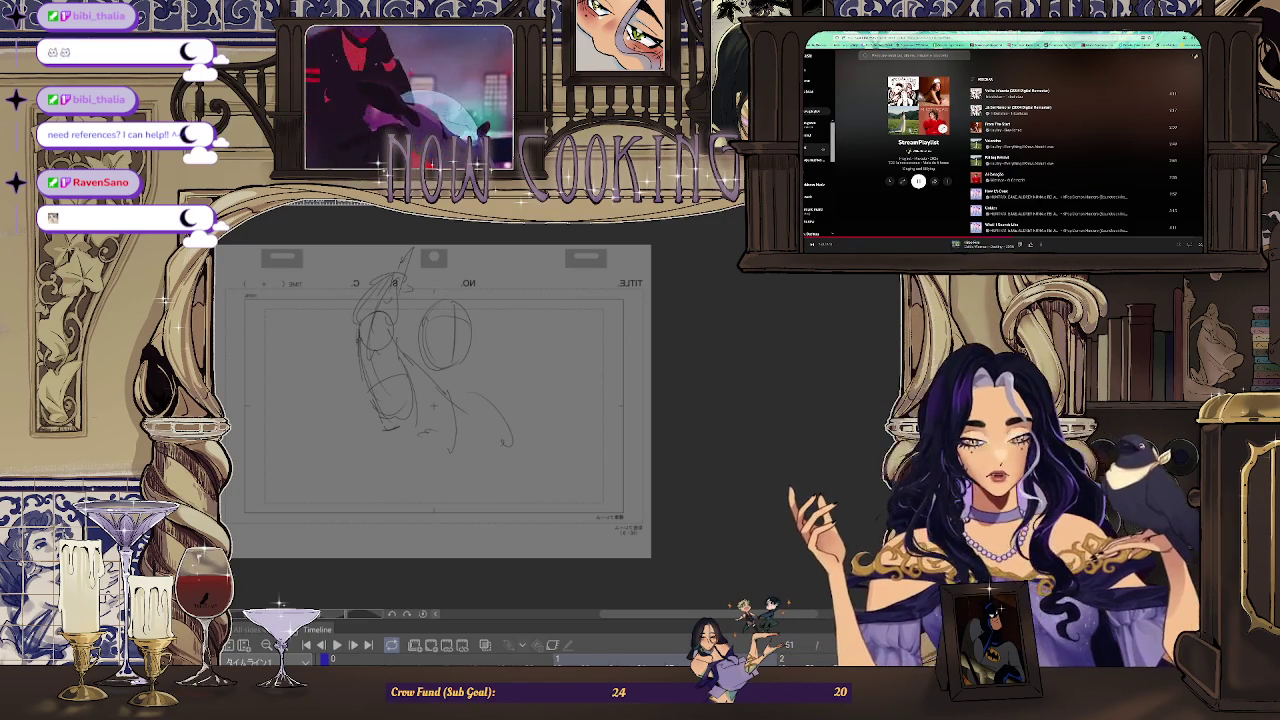
key(space)
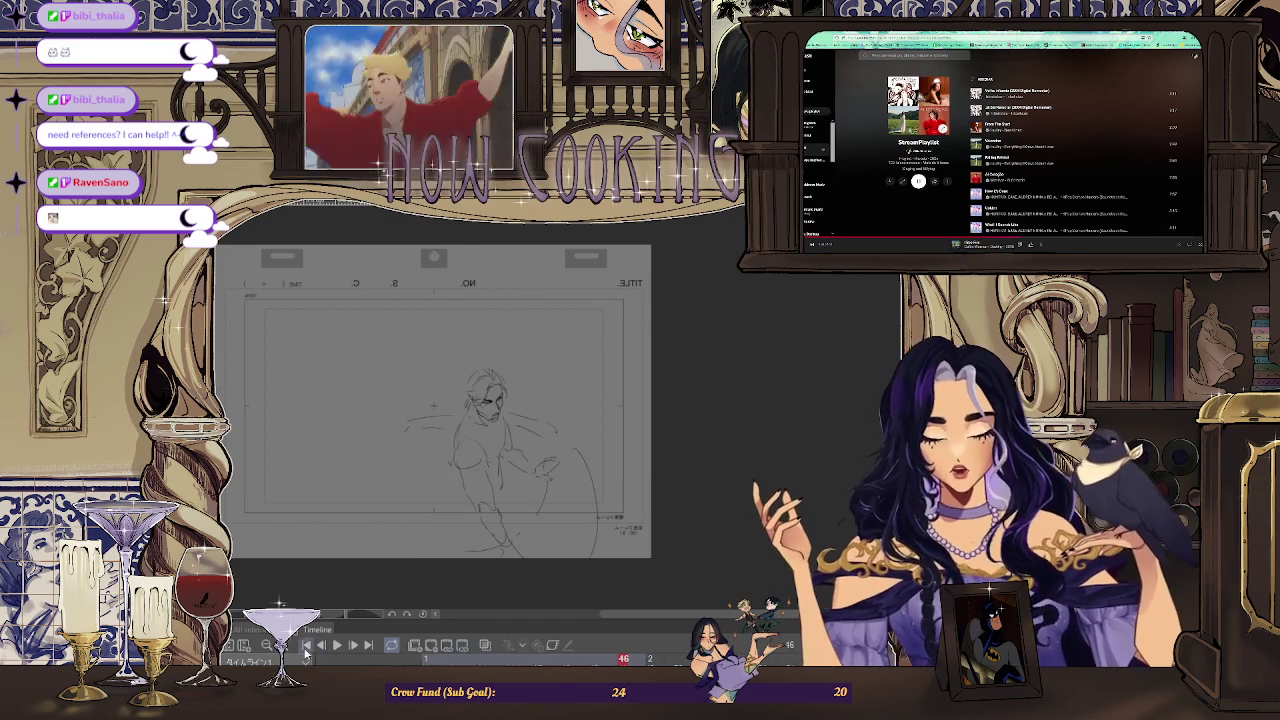
Start Timeline playback to watch the figure's reaching motion run through the frames.
click(306, 645)
key(space)
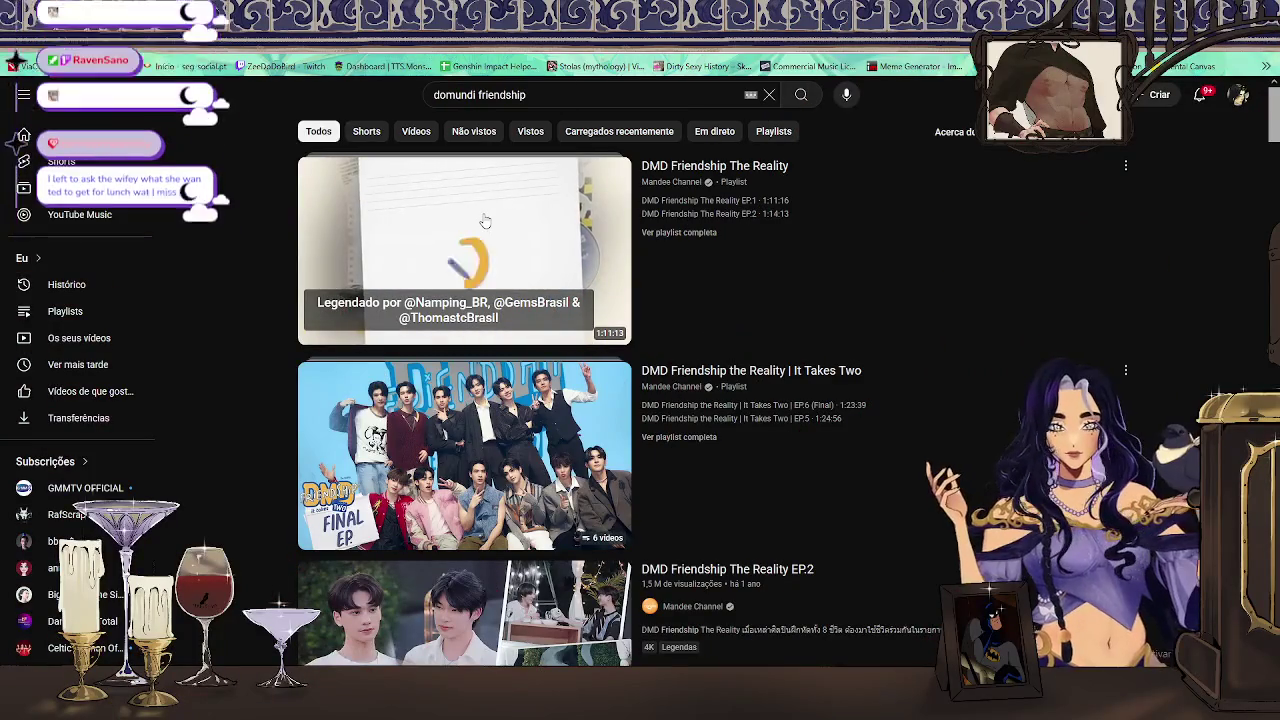
Open the first DMD Friendship The Reality result fullscreen, scrub to a later point, and play.
click(490, 265)
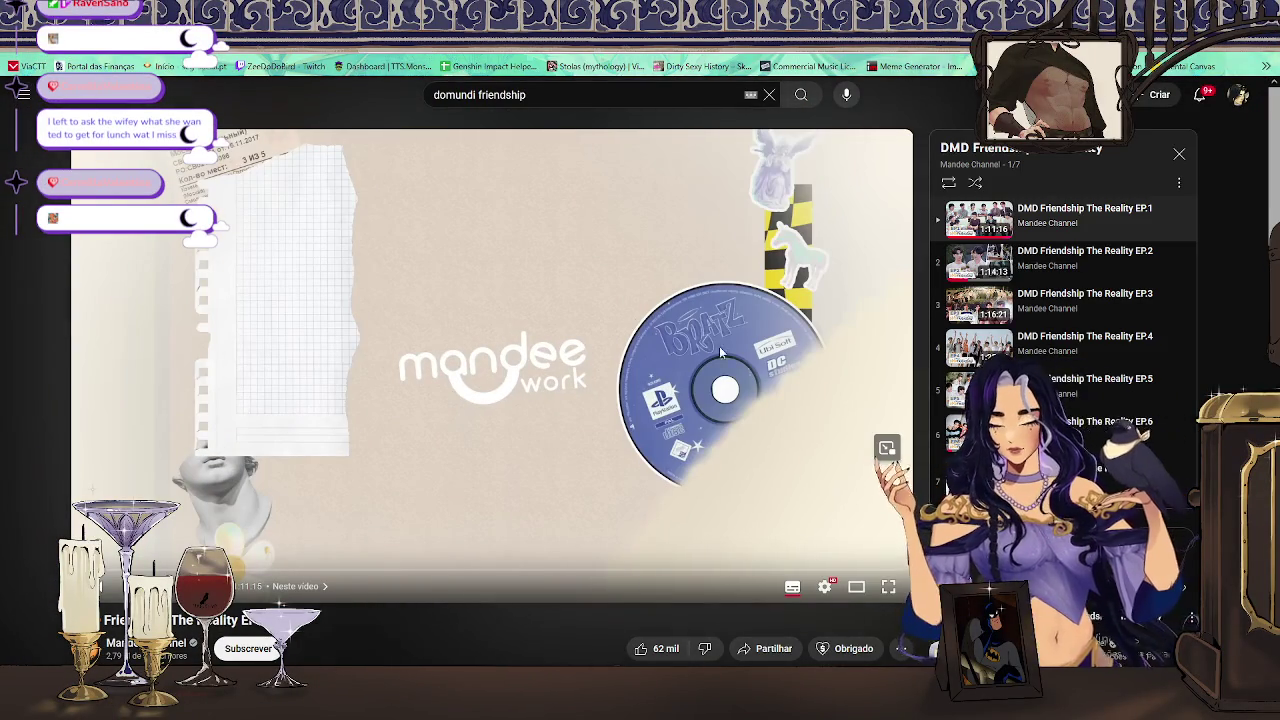
click(888, 587)
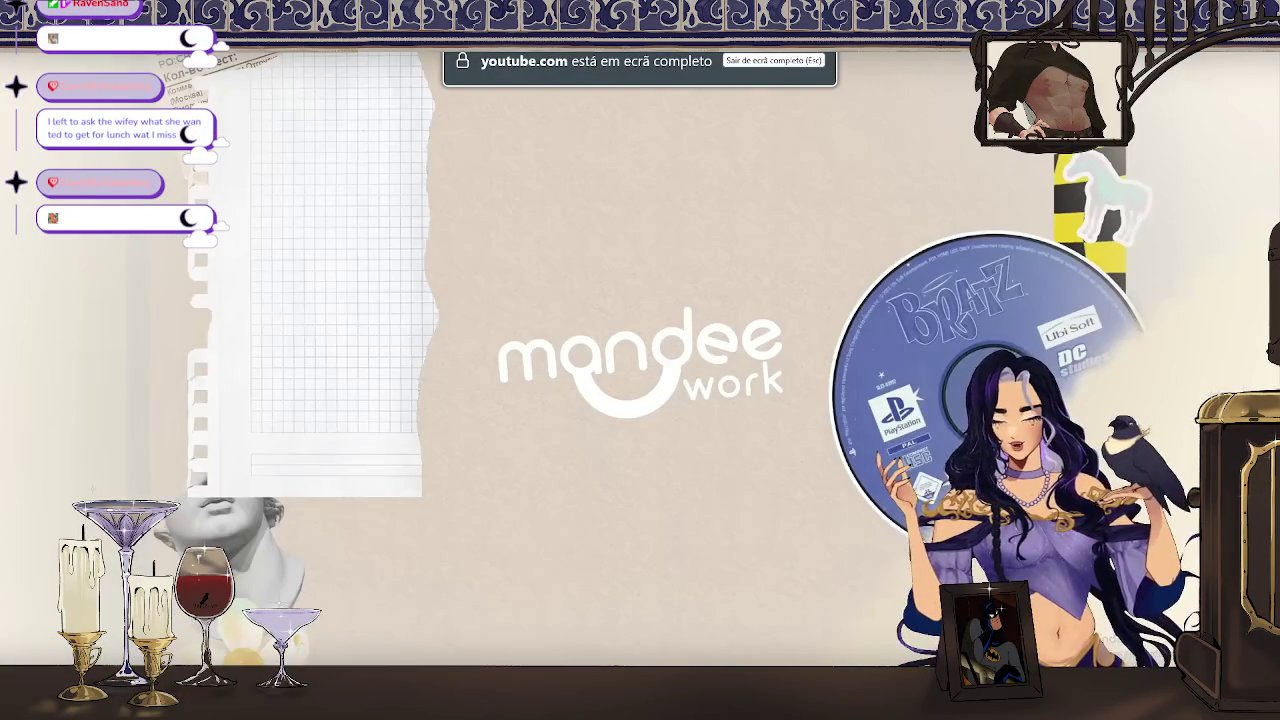
drag(490, 660, 310, 660)
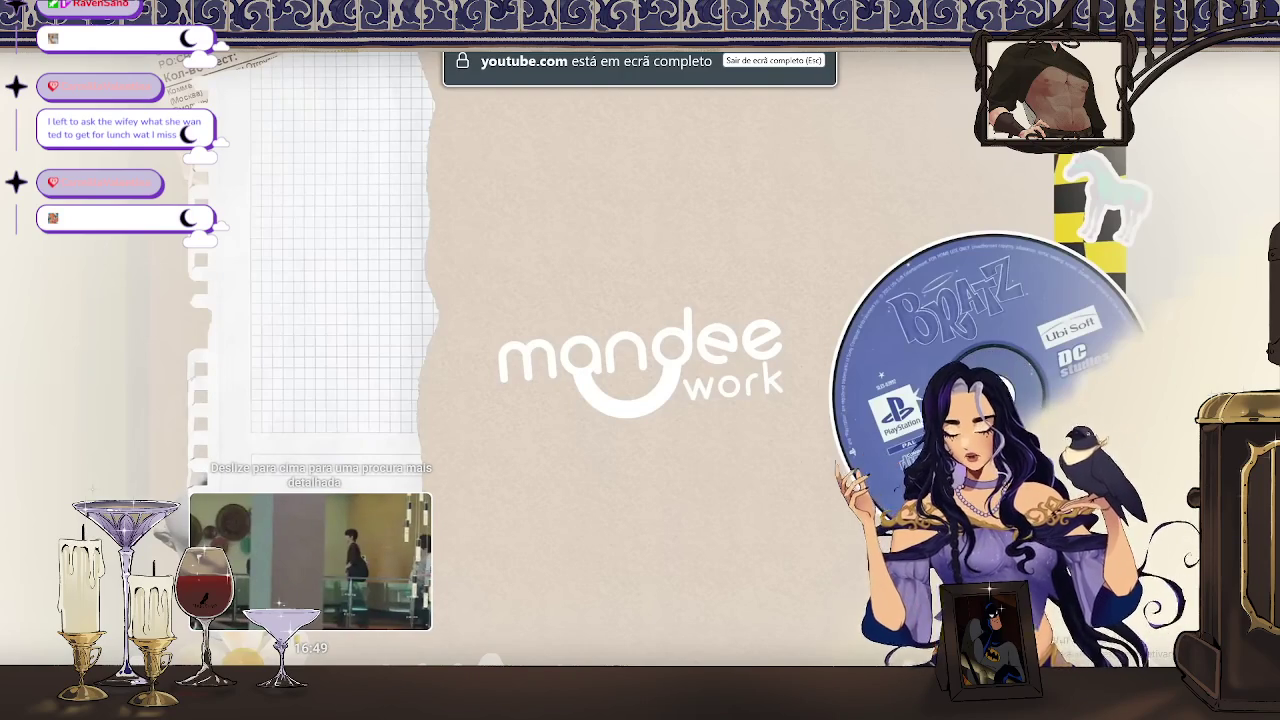
drag(310, 660, 320, 652)
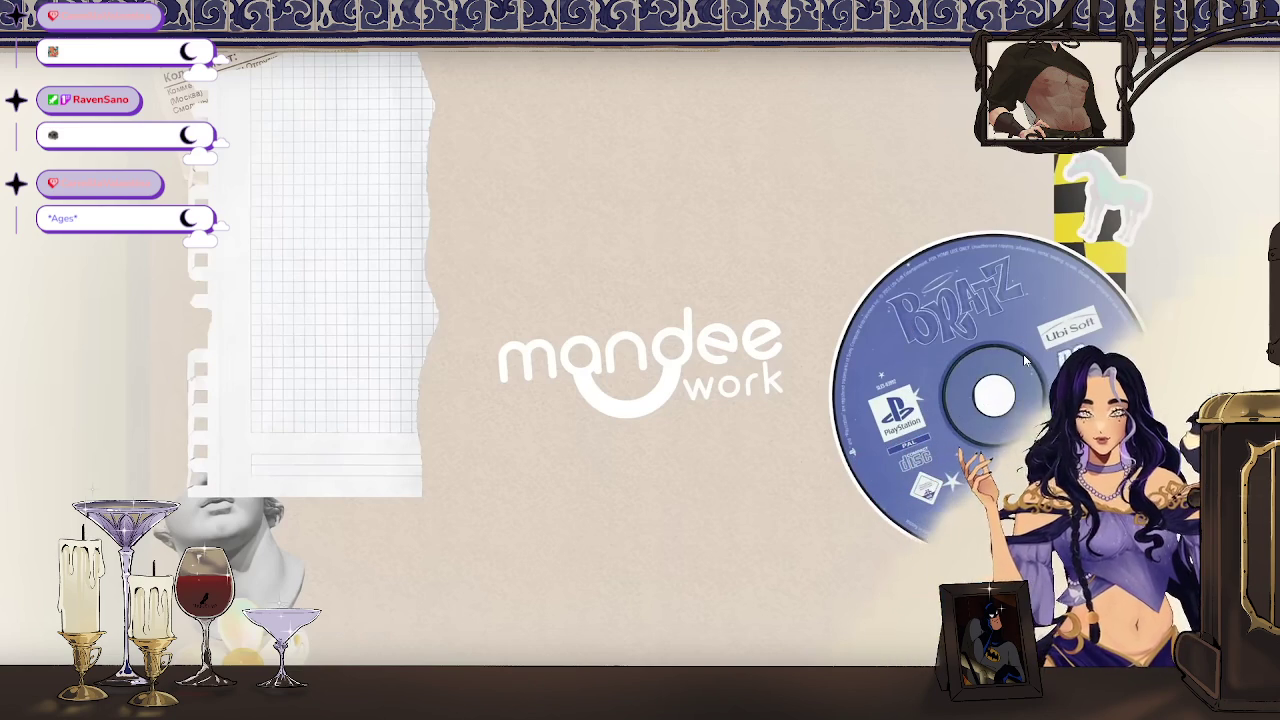
key(space)
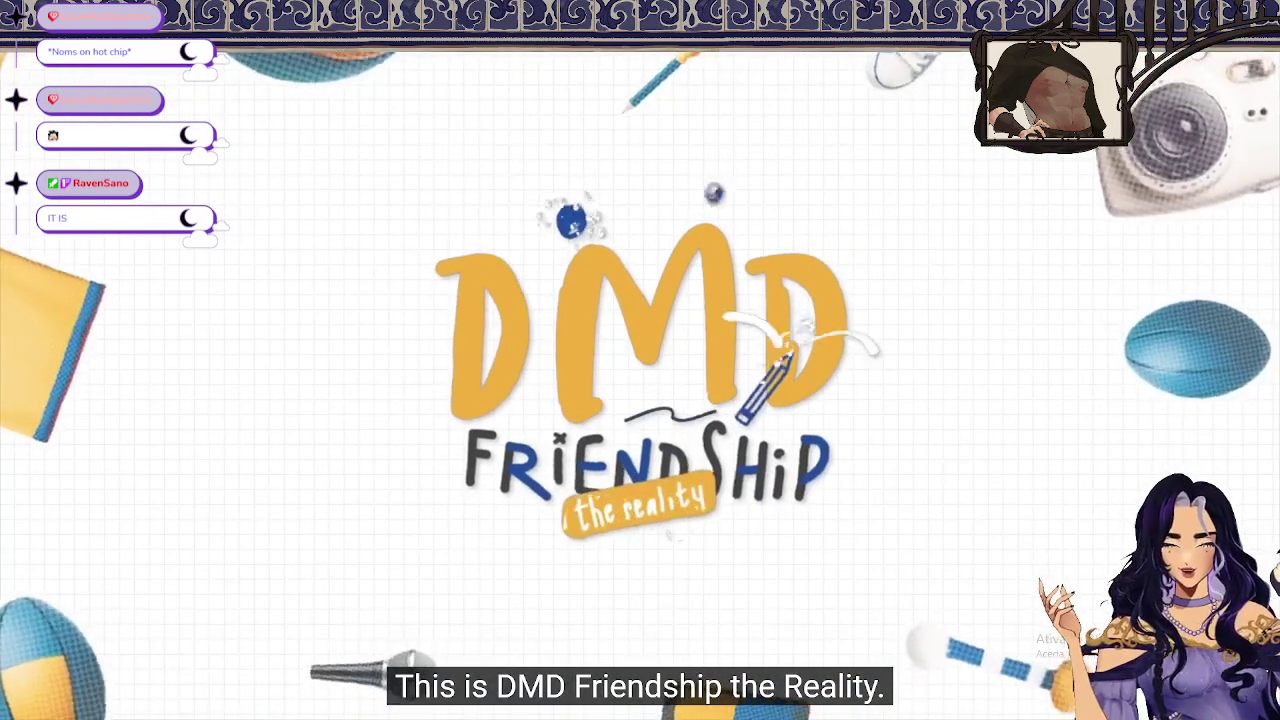
Pause the DMD Friendship The Reality episode on its title card, then resume playback.
click(937, 318)
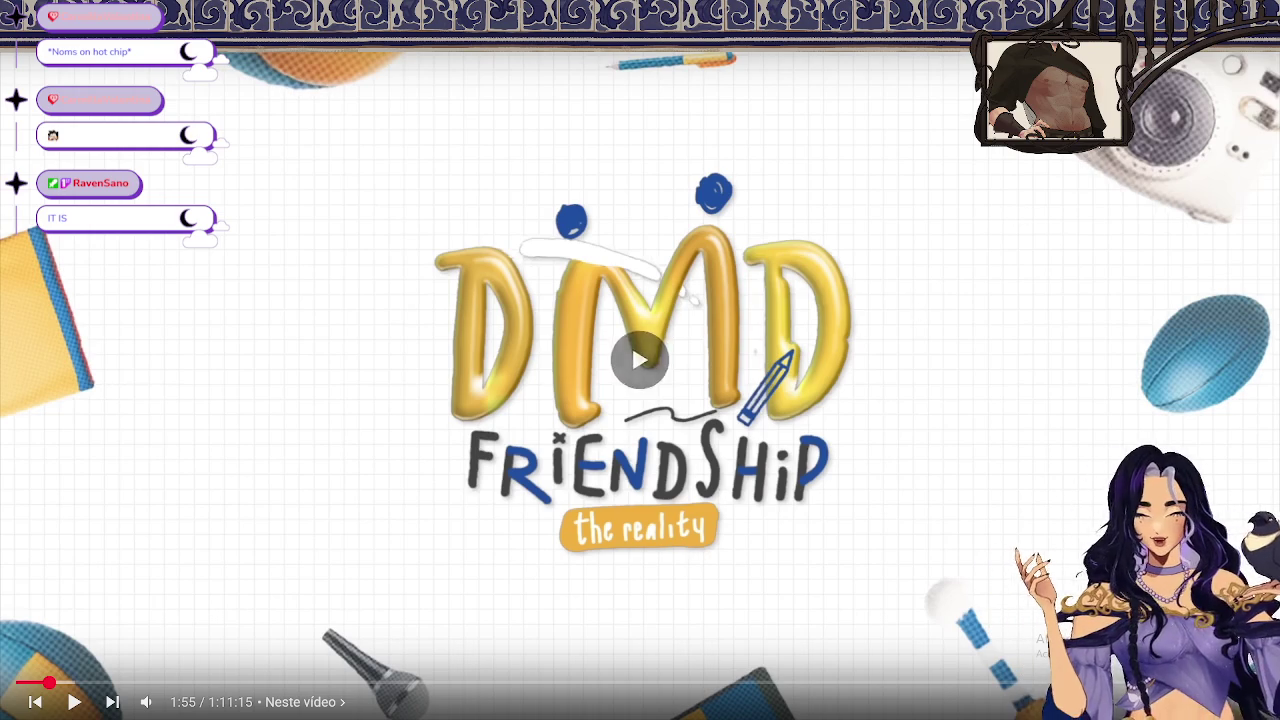
key(space)
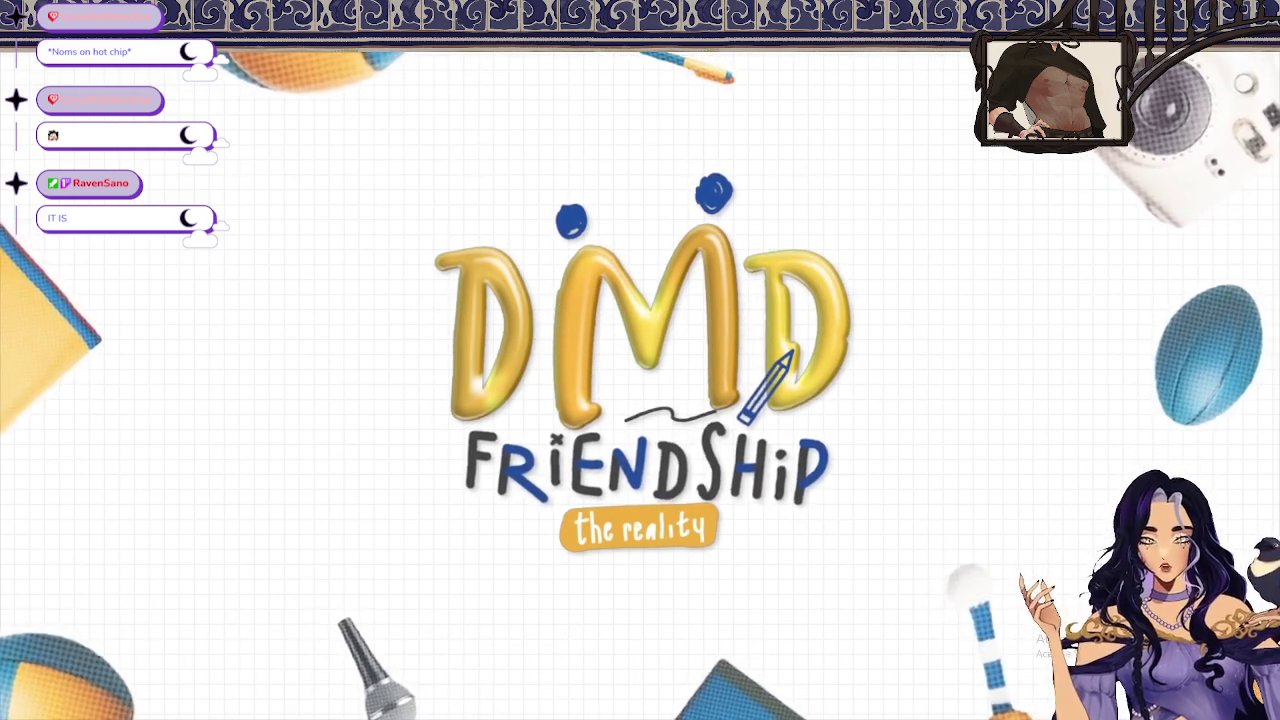